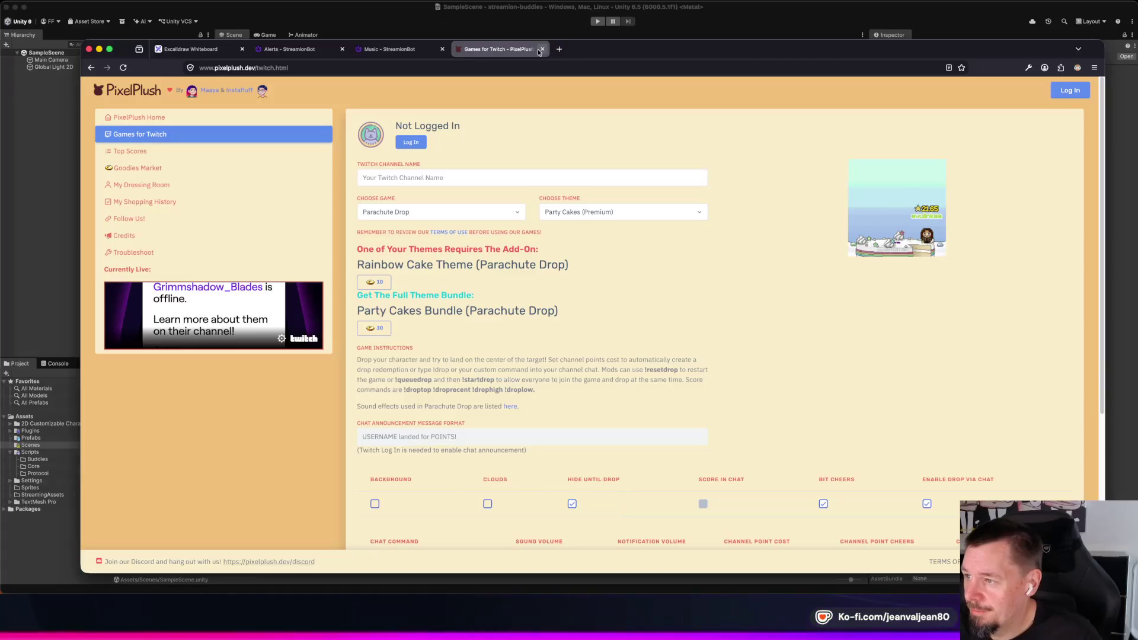
Close the Games for Twitch tab and load berrybase.de in a new tab
{"action": "left_click", "coordinate": [542, 49]}
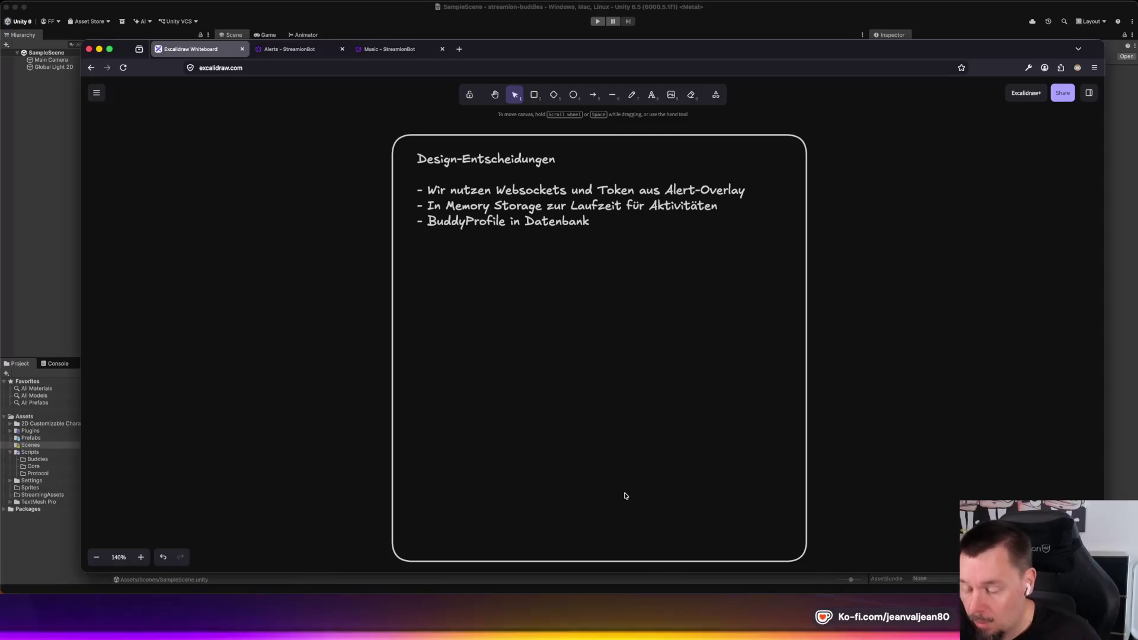
{"action": "left_click", "coordinate": [461, 51]}
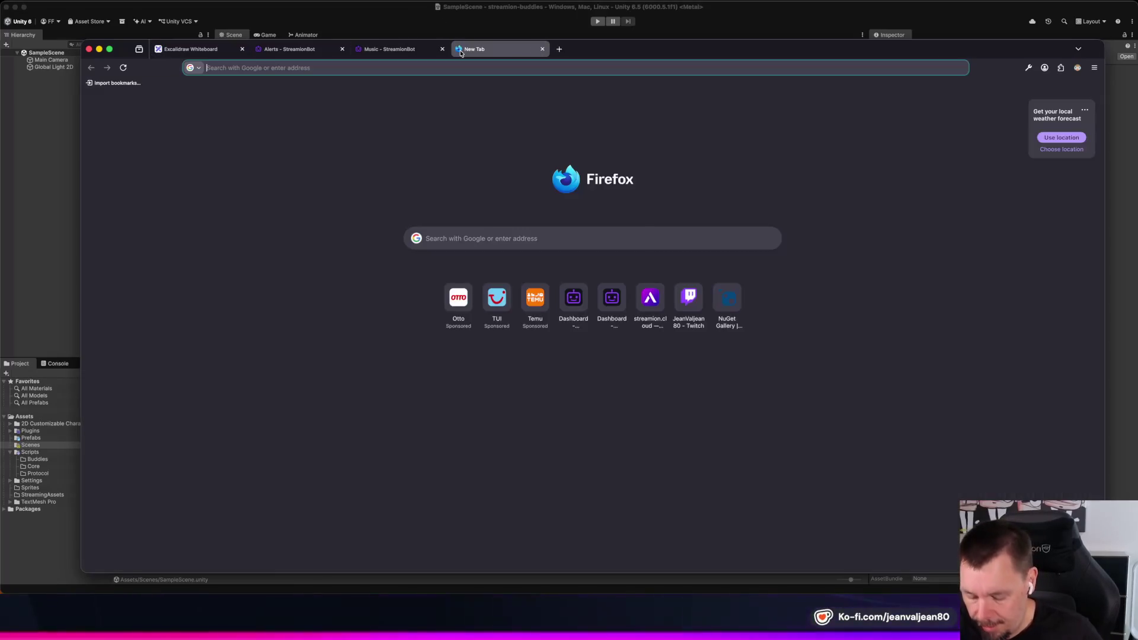
{"action": "type", "text": "berryn"}
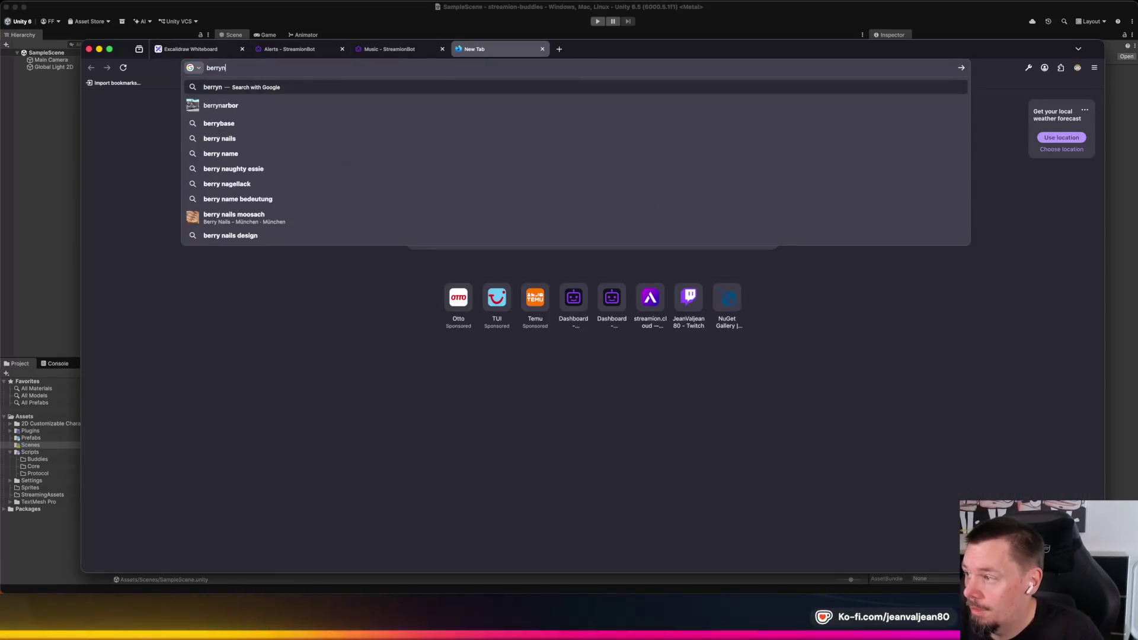
{"action": "key", "text": "BackSpace"}
{"action": "key", "text": "BackSpace"}
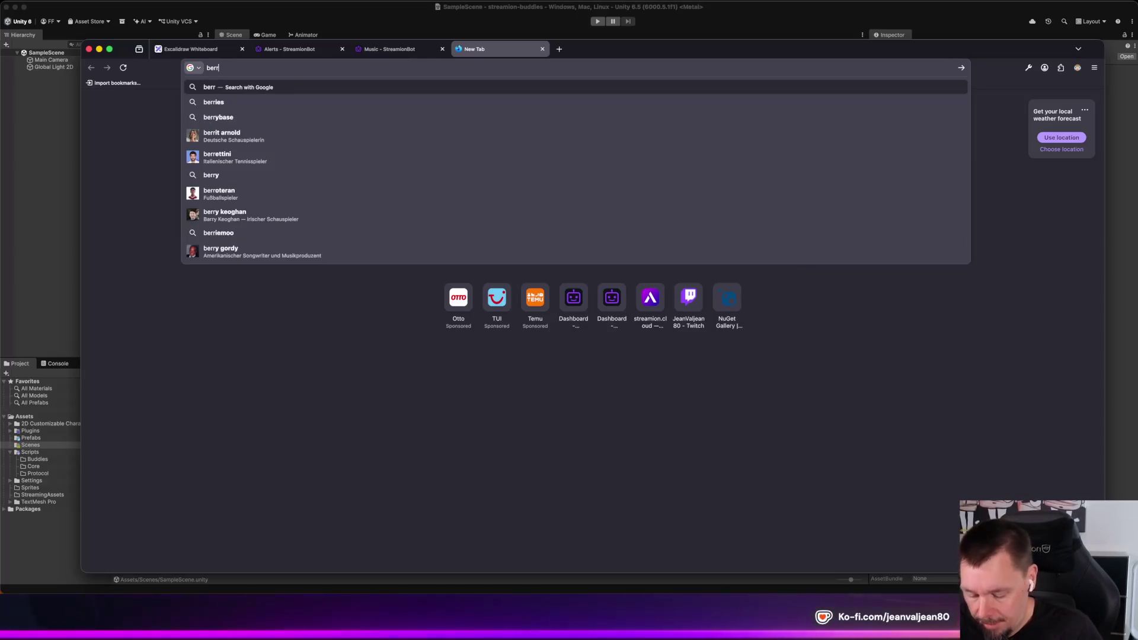
{"action": "type", "text": "ybase."}
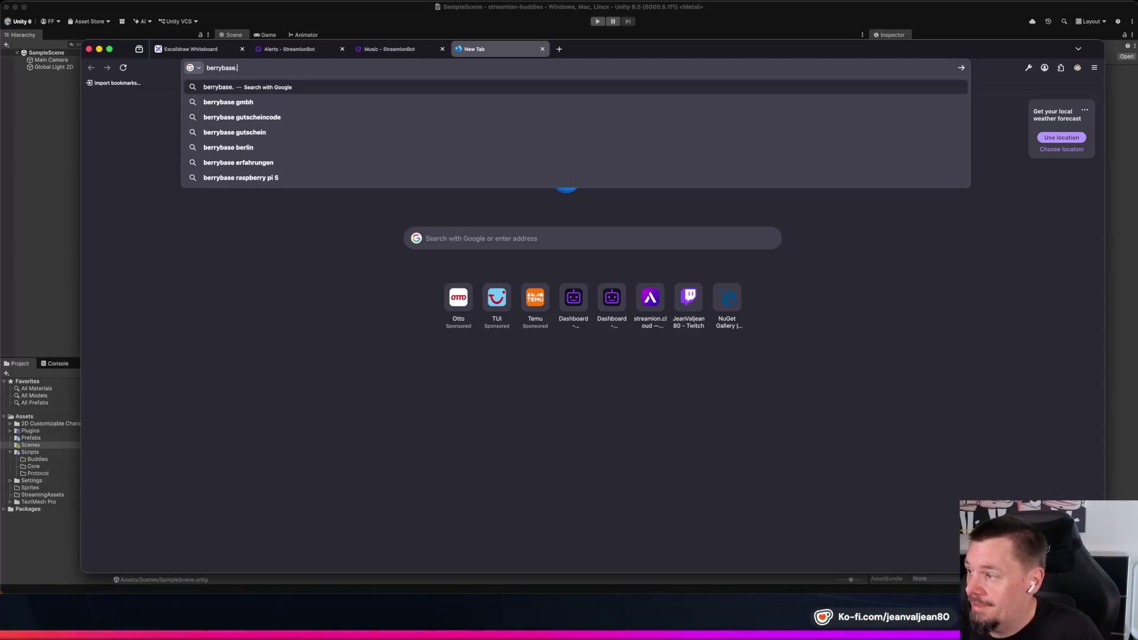
{"action": "type", "text": "de"}
{"action": "key", "text": "Return"}
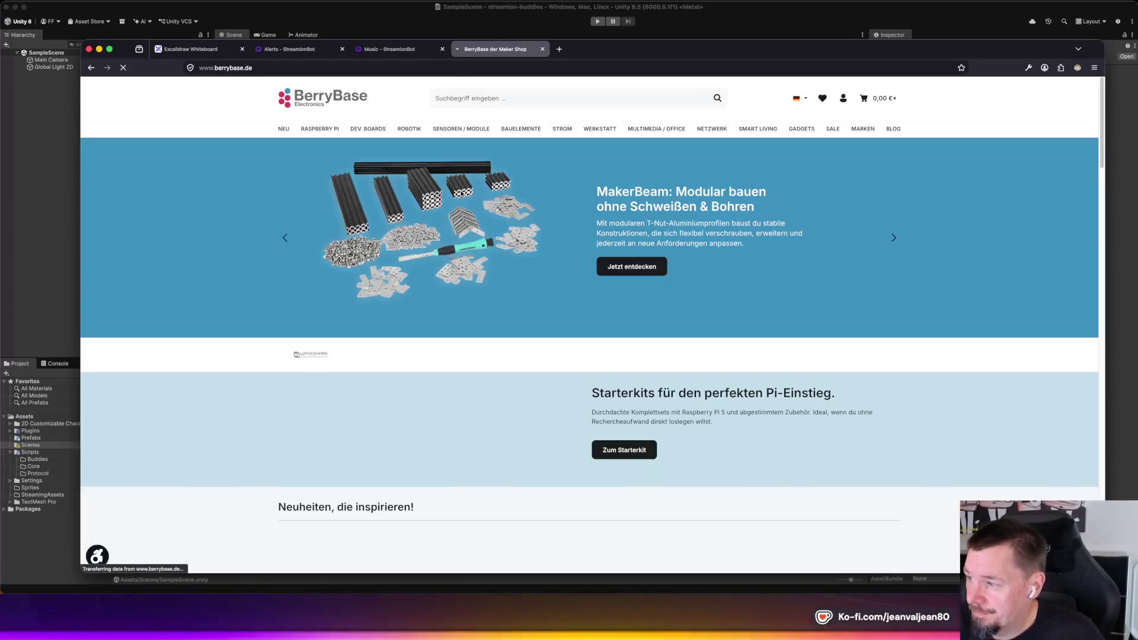
Dismiss the cookie notice and search the shop for 'raspberry pi 5 16'
{"action": "left_click", "coordinate": [636, 359]}
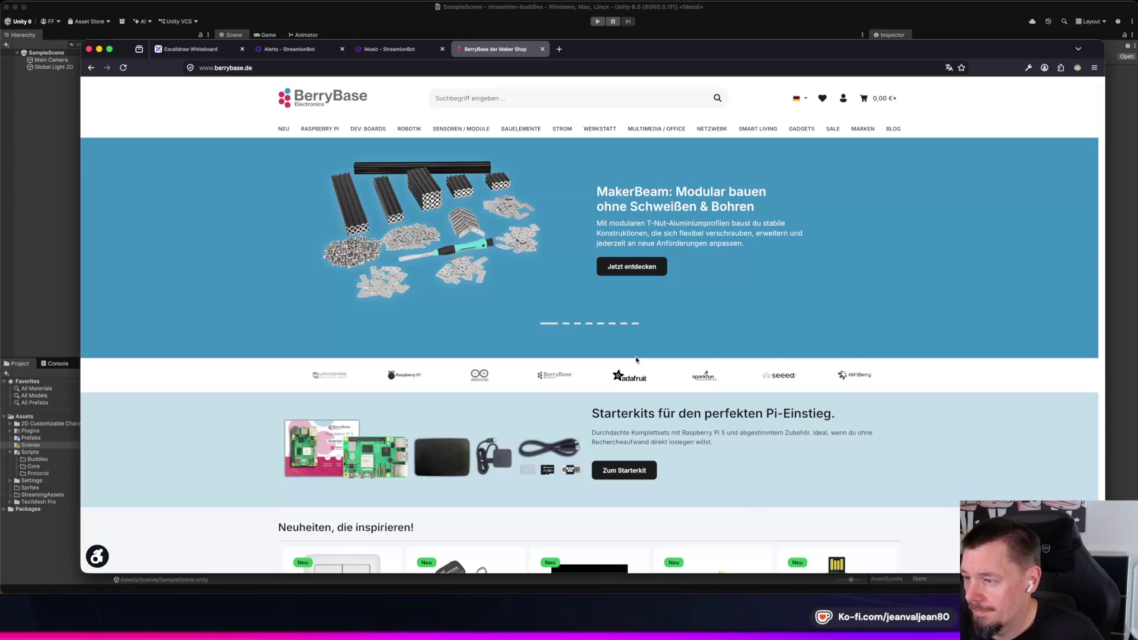
{"action": "left_click", "coordinate": [474, 98]}
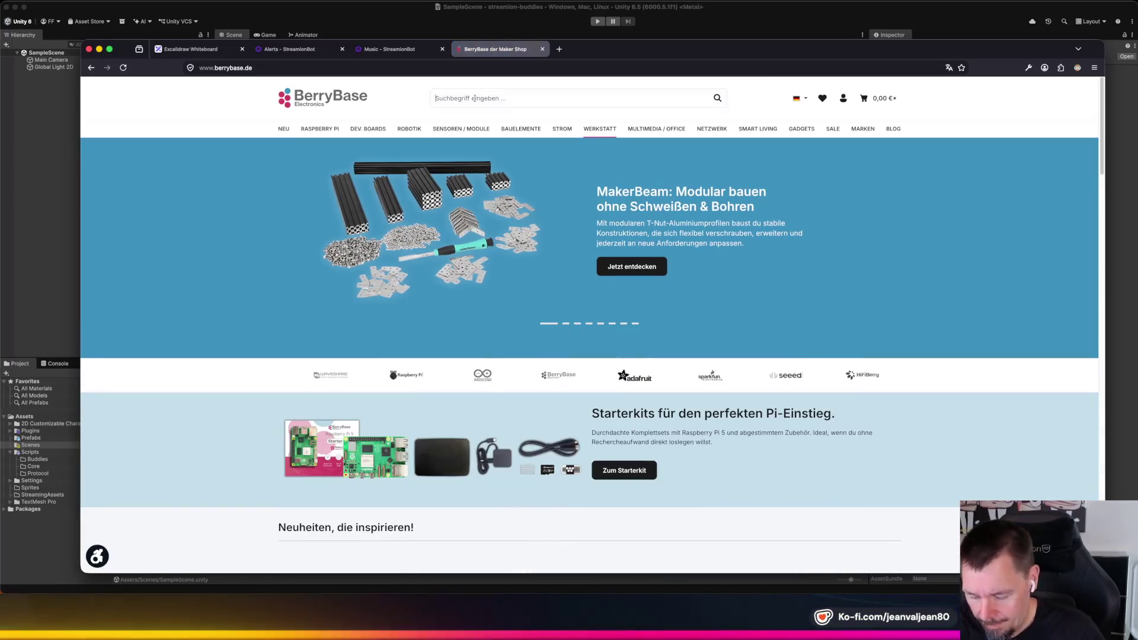
{"action": "type", "text": "raspberry"}
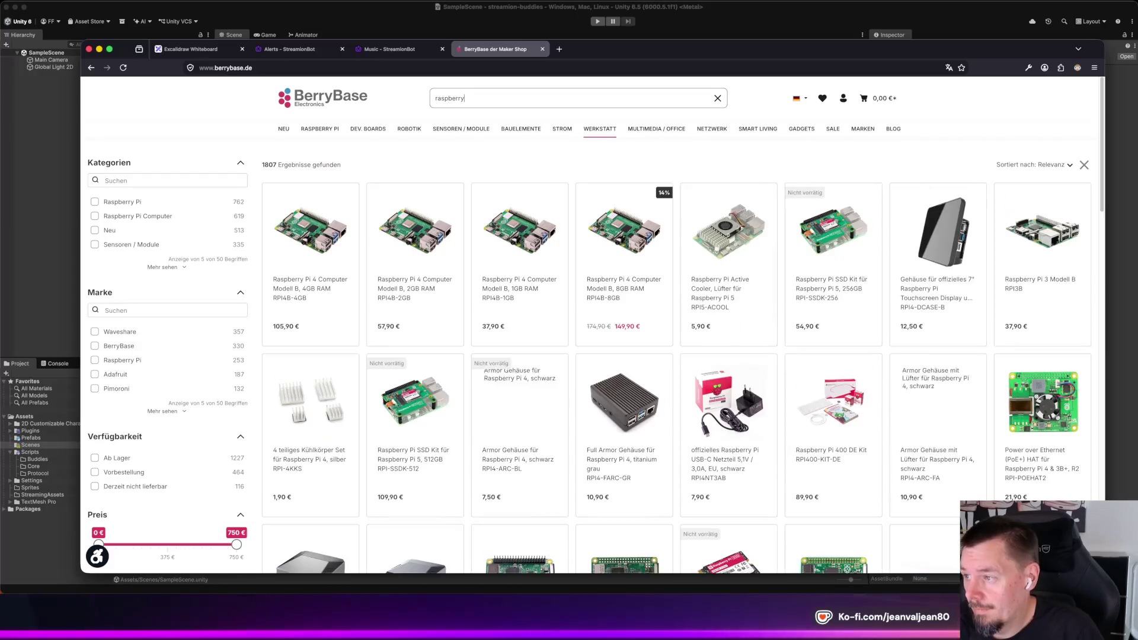
{"action": "type", "text": " pi 5"}
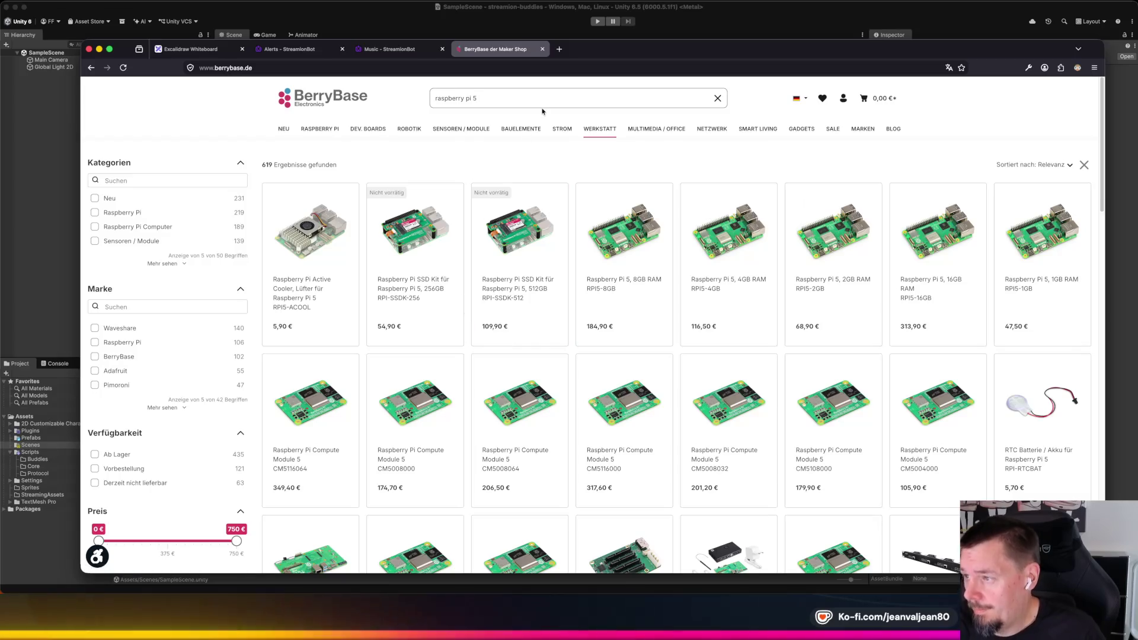
{"action": "type", "text": "16"}
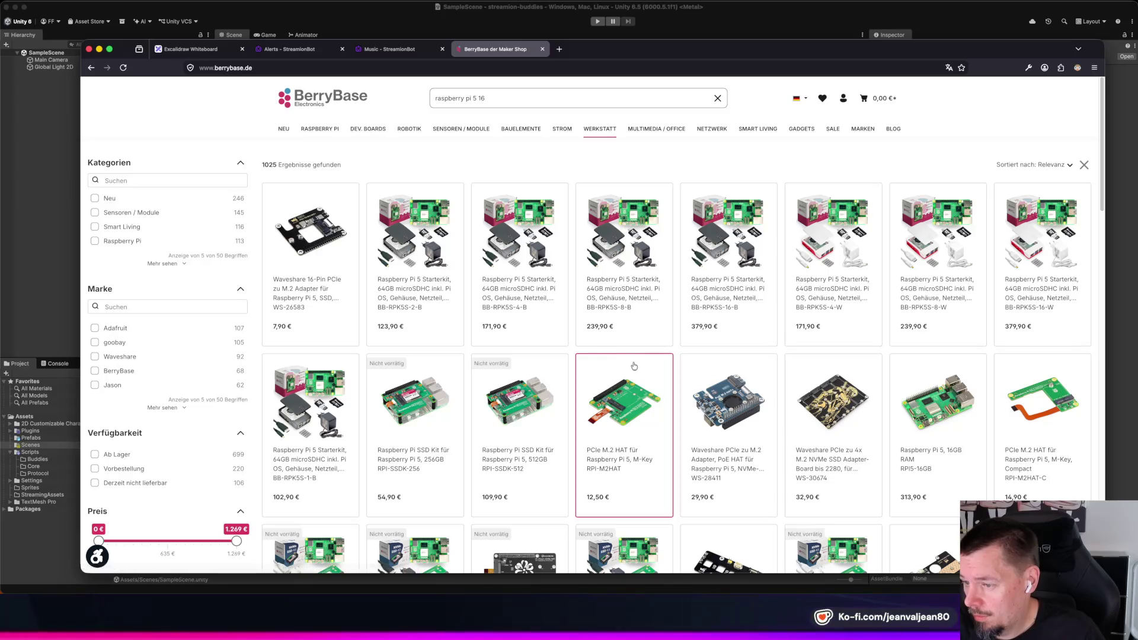
Review the Raspberry Pi 5 16GB starter kit page (379,90 €), then close the BerryBase tab
{"action": "left_click", "coordinate": [721, 282]}
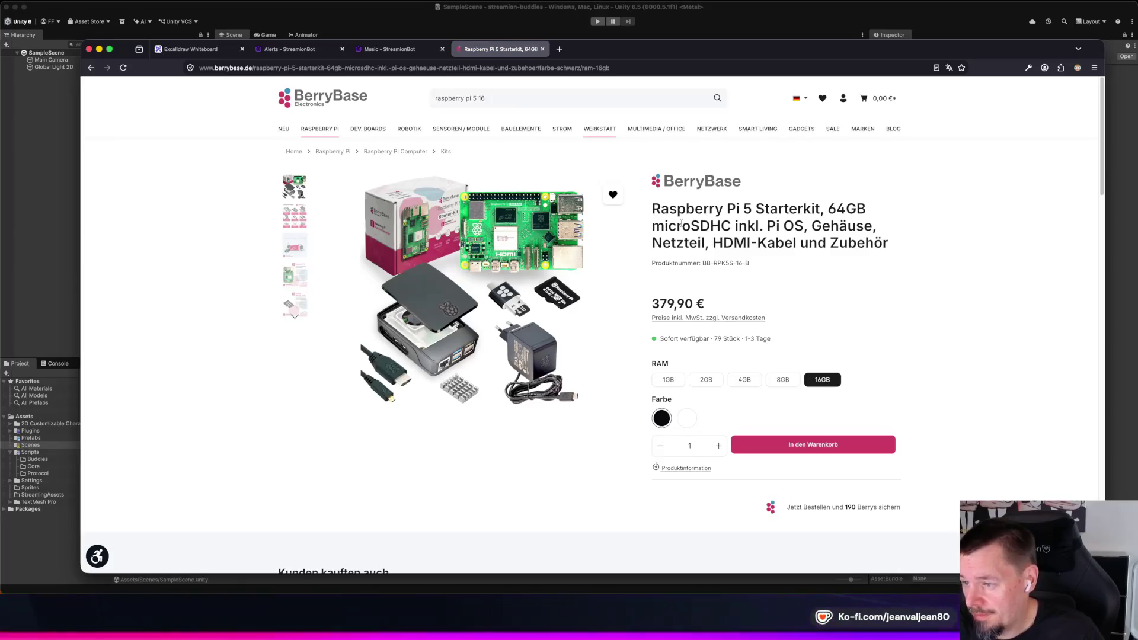
{"action": "left_click_drag", "start_coordinate": [652, 226], "coordinate": [783, 226]}
{"action": "left_click", "coordinate": [783, 226]}
{"action": "scroll", "coordinate": [816, 248], "scroll_direction": "down", "scroll_amount": 3}
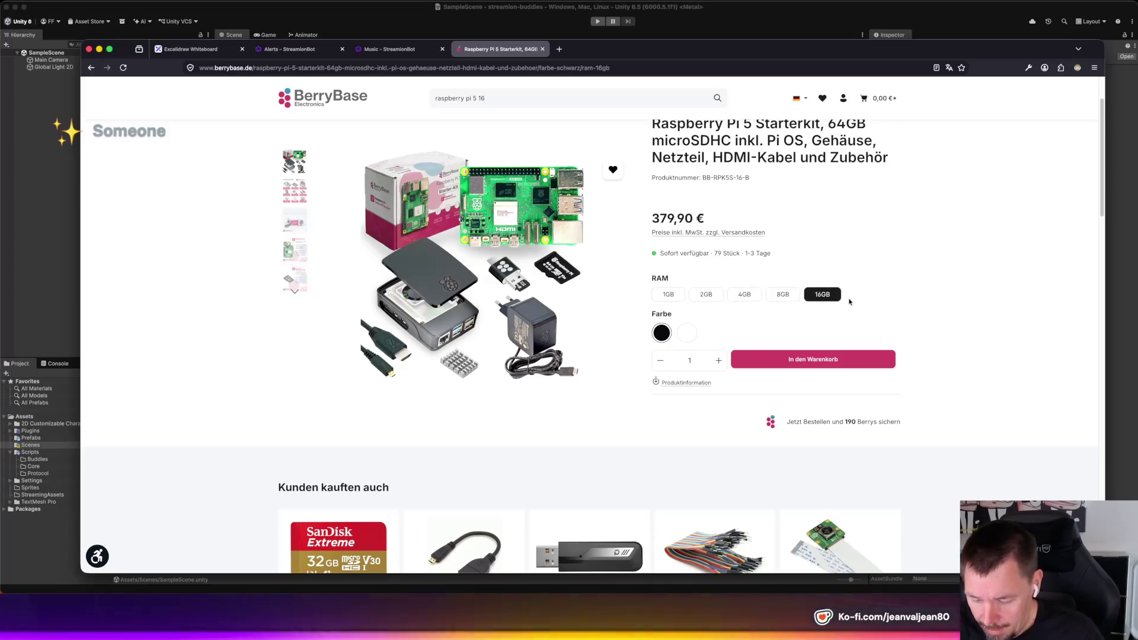
{"action": "scroll", "coordinate": [849, 302], "scroll_direction": "up", "scroll_amount": 2}
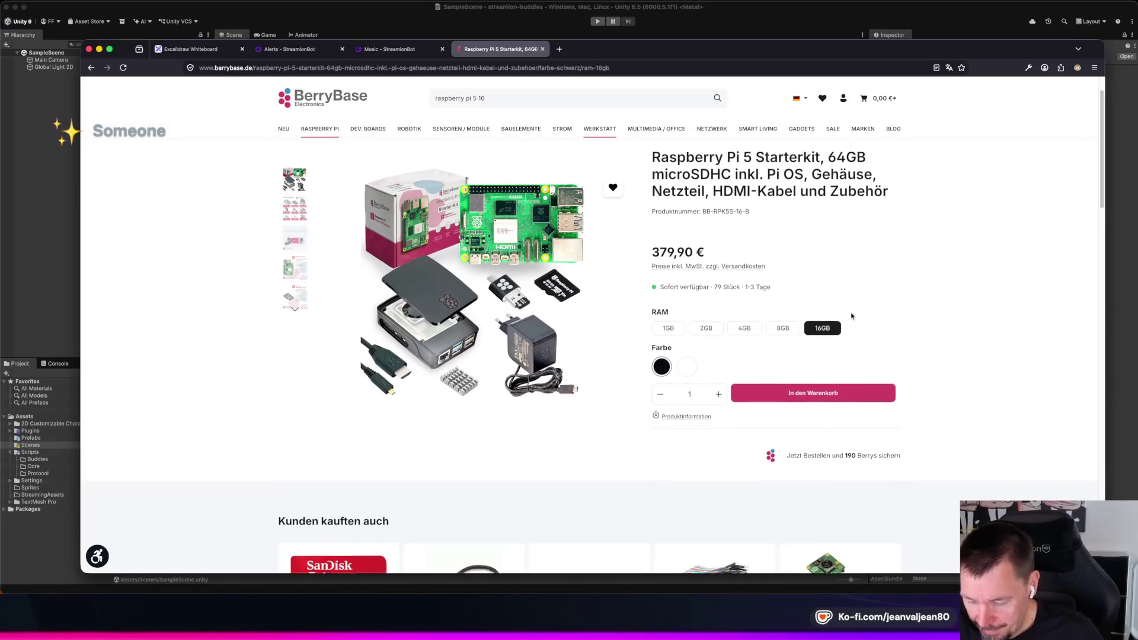
{"action": "scroll", "coordinate": [852, 316], "scroll_direction": "up", "scroll_amount": 2}
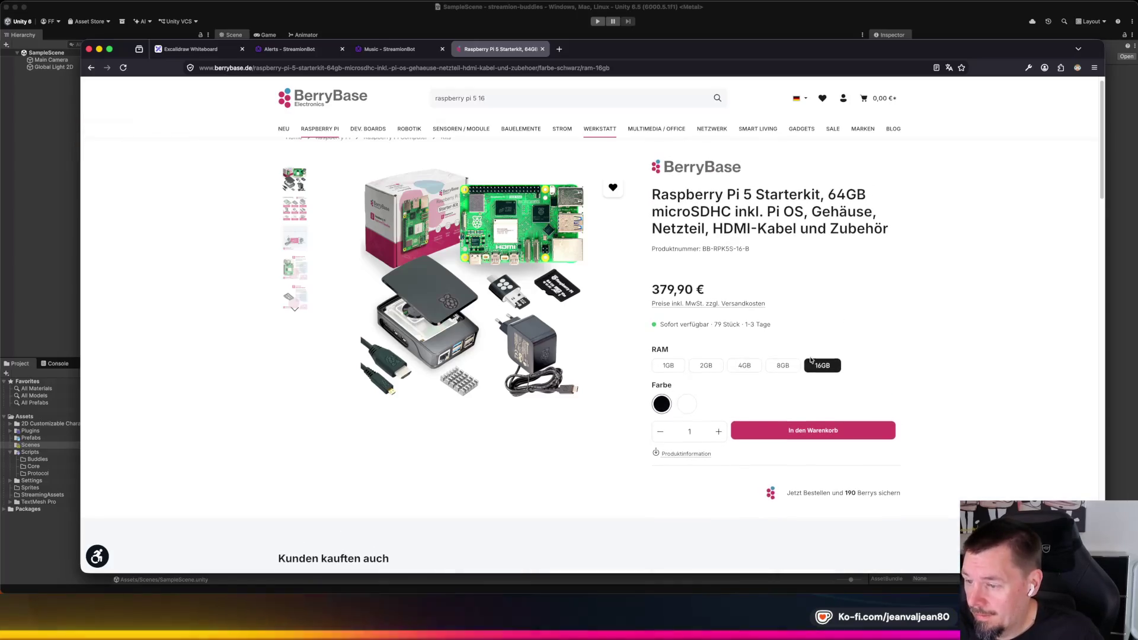
{"action": "scroll", "coordinate": [757, 368], "scroll_direction": "up", "scroll_amount": 1}
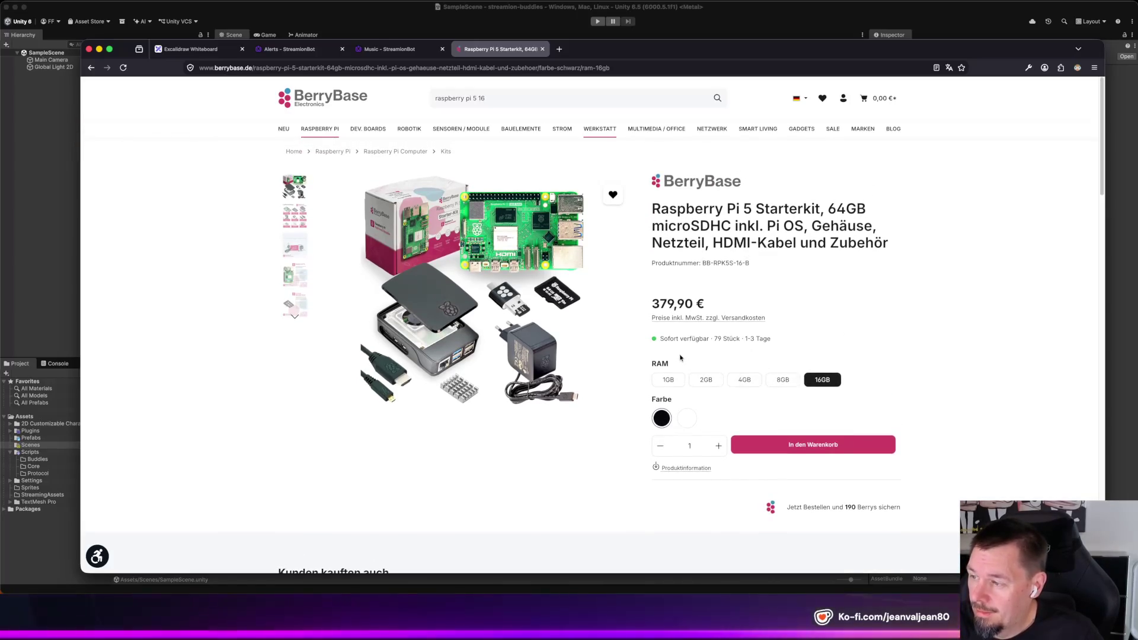
{"action": "key", "text": "super+bracketleft"}
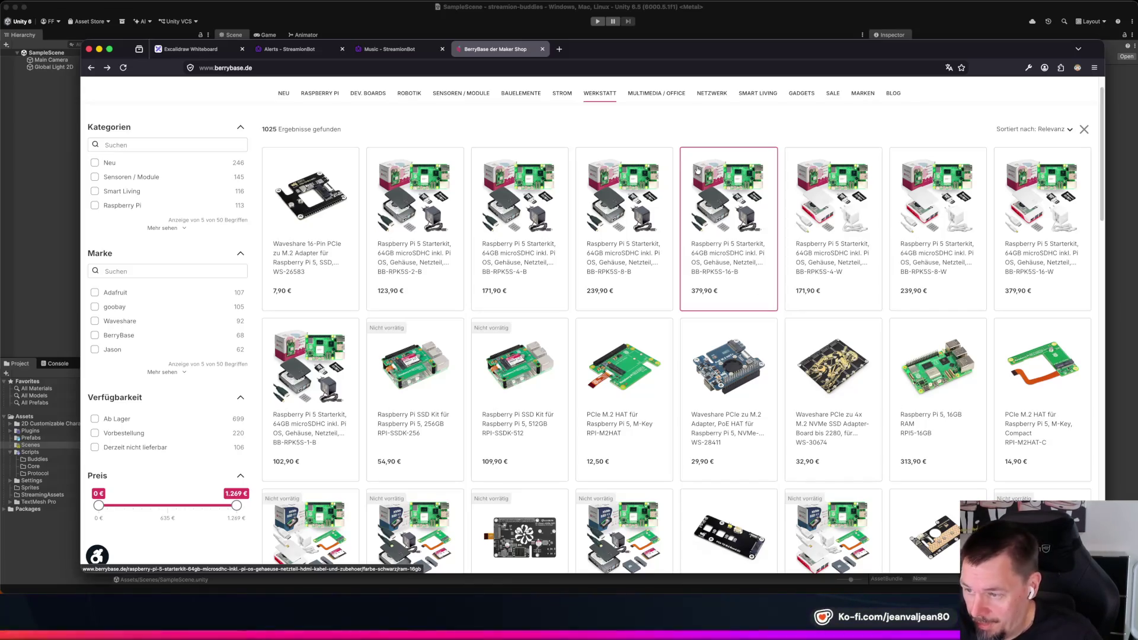
{"action": "left_click", "coordinate": [542, 49]}
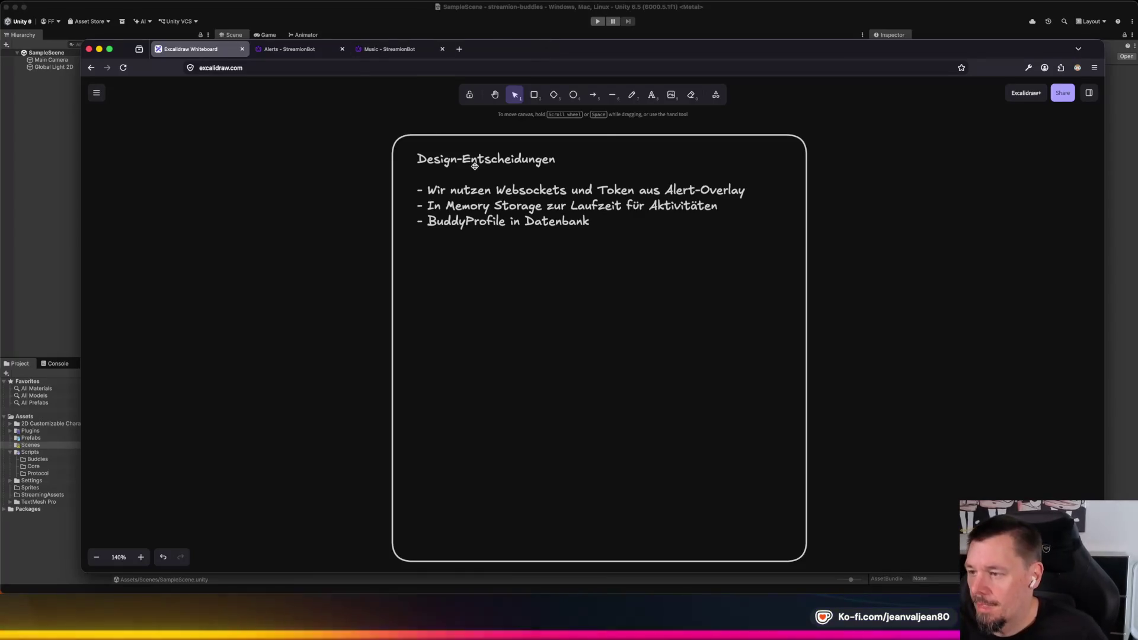
{"action": "left_click_drag", "start_coordinate": [628, 55], "coordinate": [630, 49]}
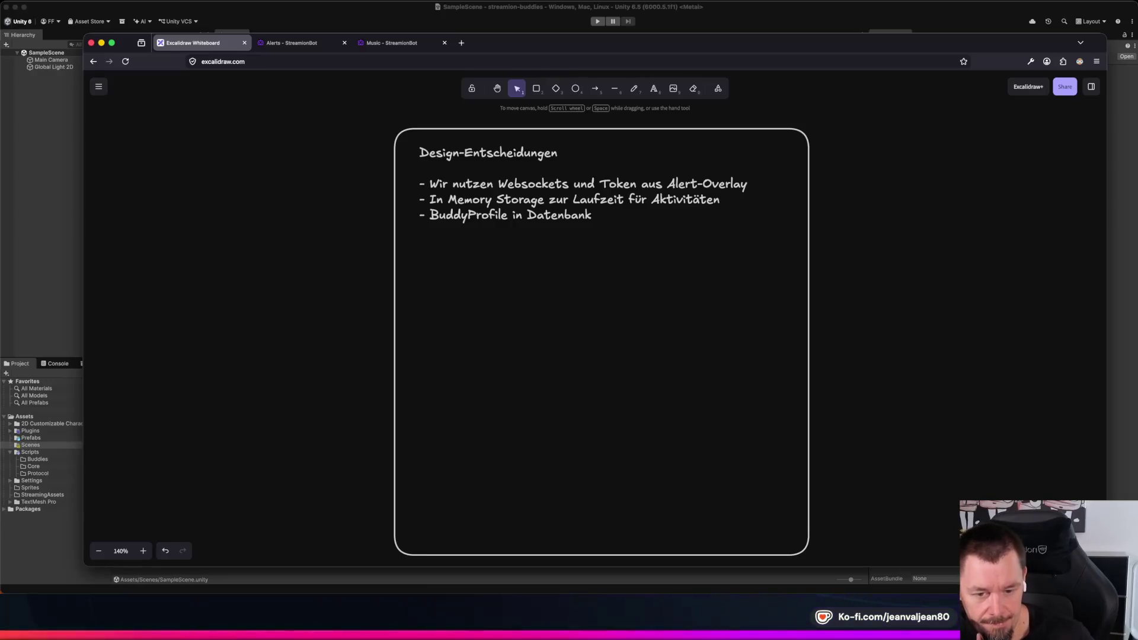
{"action": "key", "text": "super+Tab"}
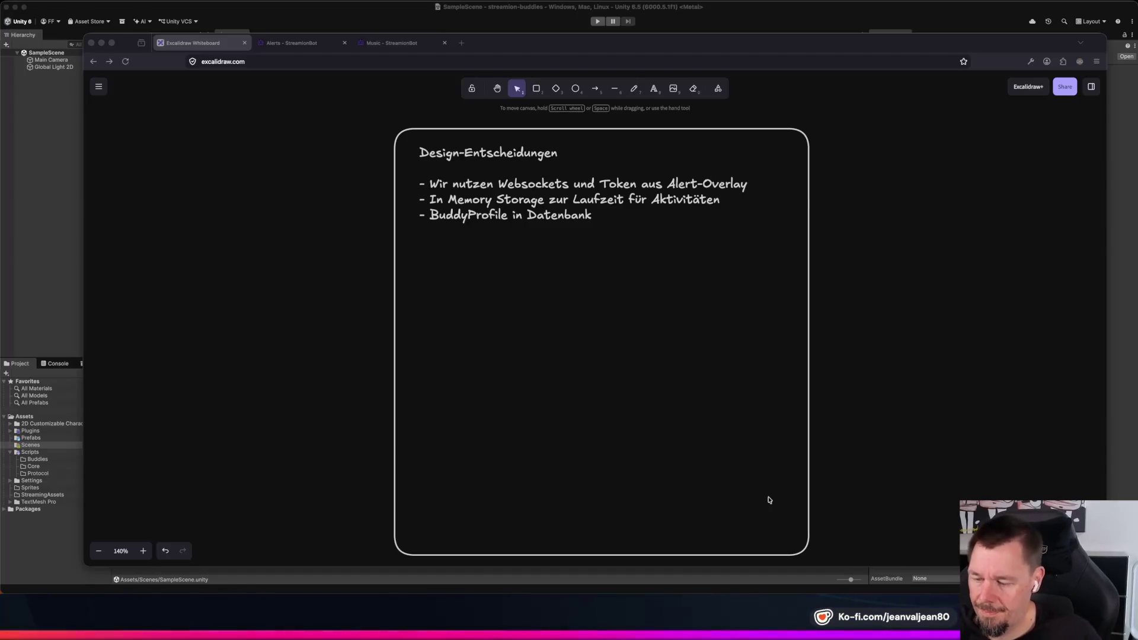
{"action": "left_click", "coordinate": [784, 558]}
Drag the rounded notes frame's lower-right corner inward to make it narrower and shorter
{"action": "left_click", "coordinate": [785, 557]}
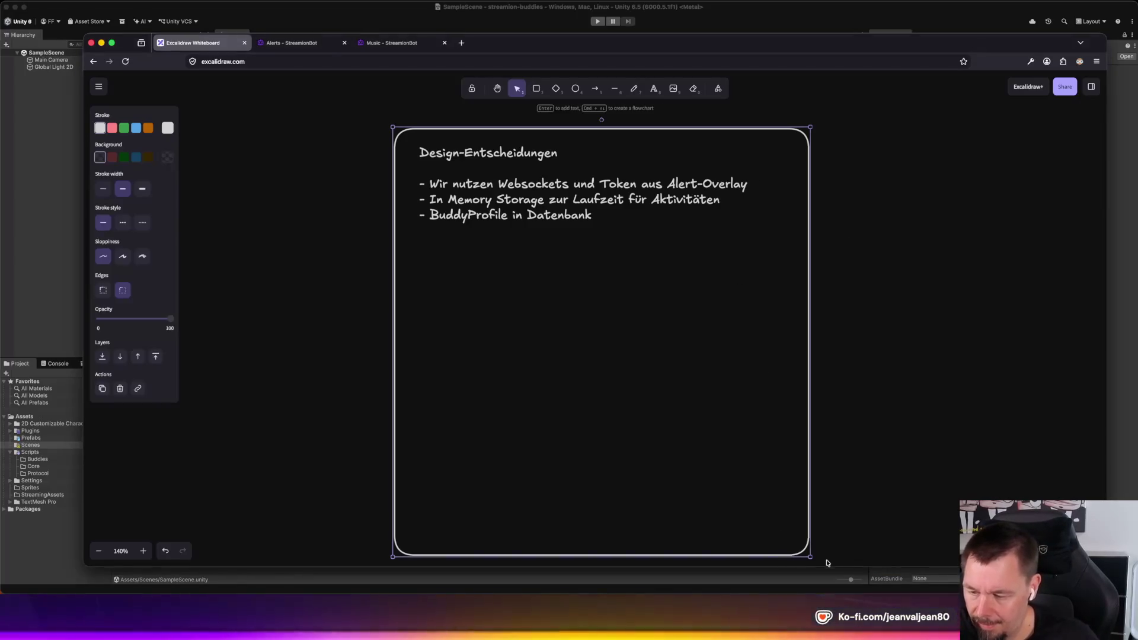
{"action": "mouse_move", "coordinate": [810, 558]}
{"action": "left_mouse_down"}
{"action": "mouse_move", "coordinate": [828, 503]}
{"action": "mouse_move", "coordinate": [777, 495]}
{"action": "mouse_move", "coordinate": [782, 503]}
{"action": "left_mouse_up"}
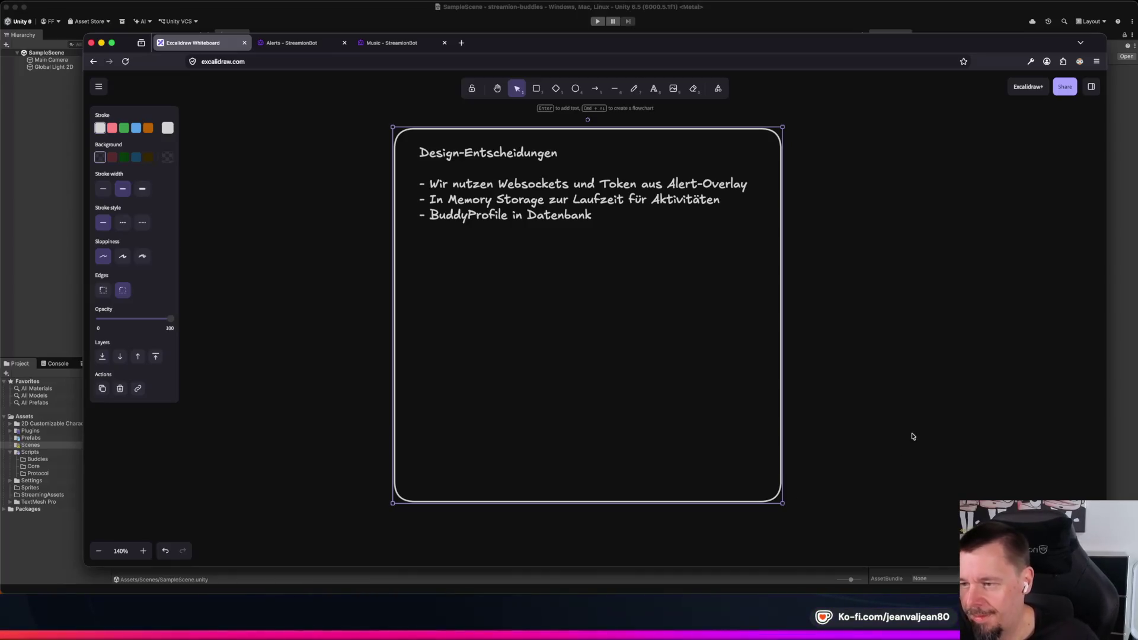
{"action": "left_click", "coordinate": [878, 168]}
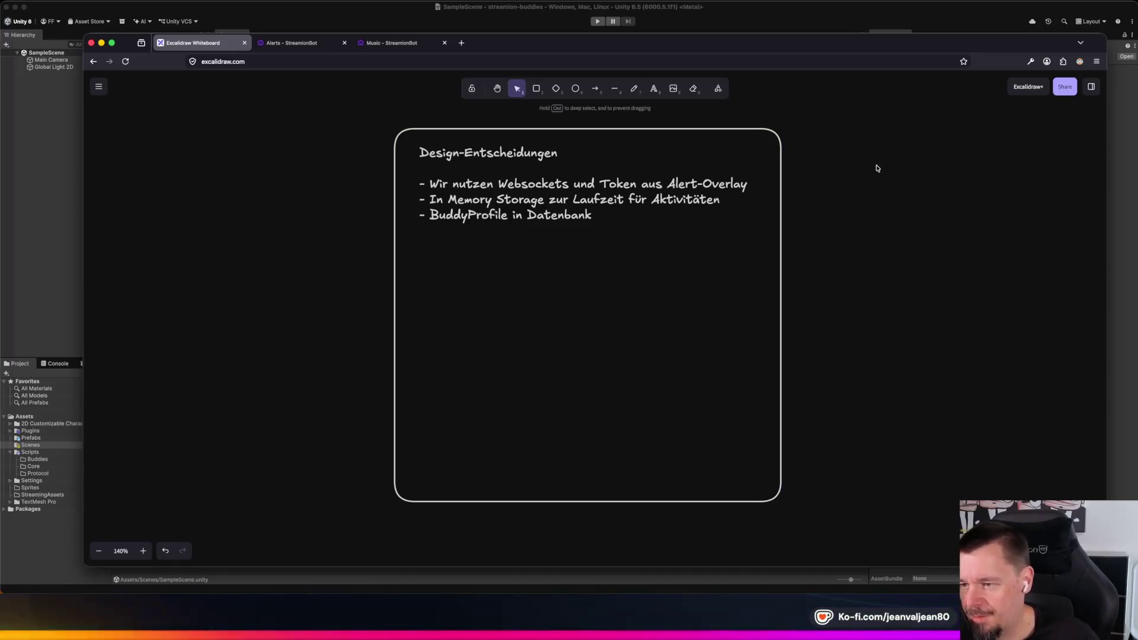
{"action": "left_click", "coordinate": [779, 142]}
{"action": "left_click", "coordinate": [848, 167]}
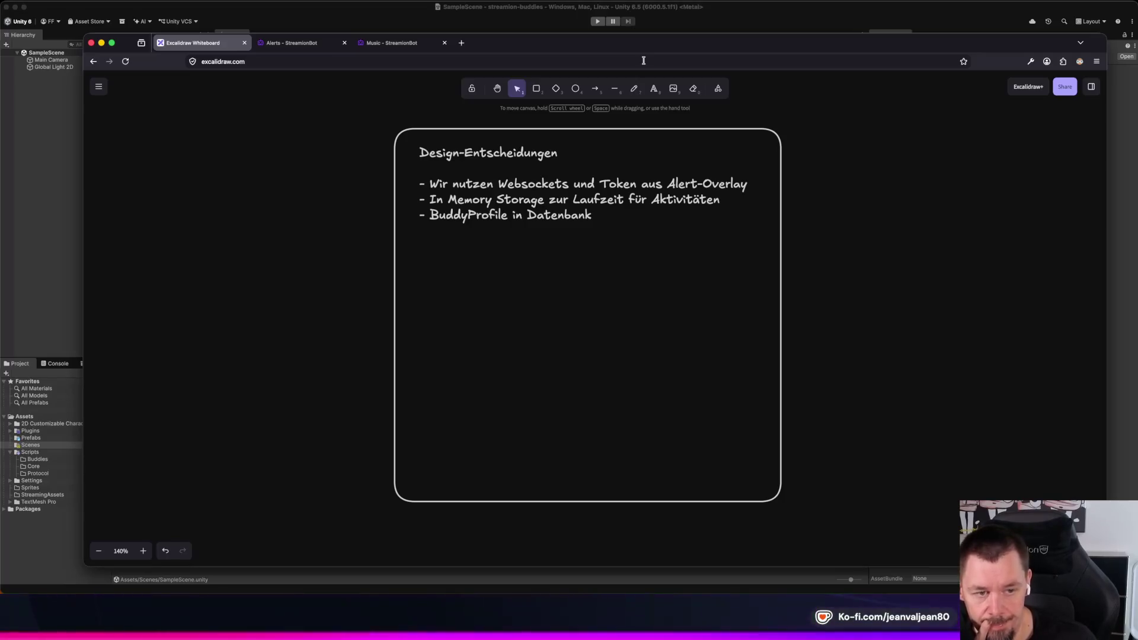
{"action": "left_click", "coordinate": [596, 219]}
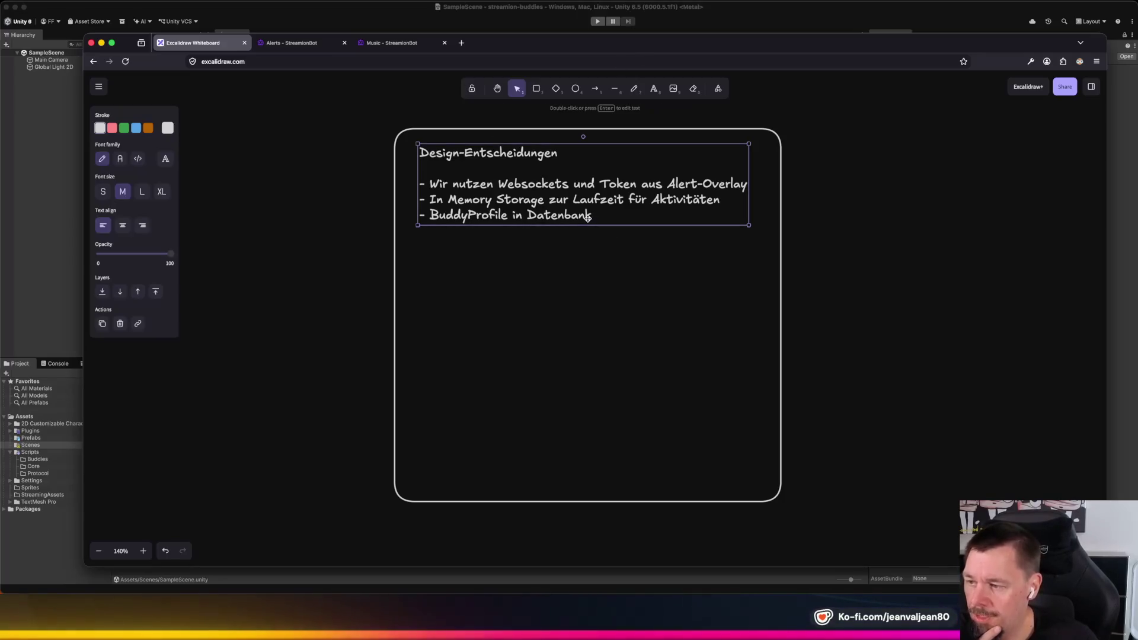
Append '(Outfits, Waffen, ...)' after 'BuddyProfile in Datenbank' in the notes text
{"action": "double_click", "coordinate": [585, 216]}
{"action": "left_click", "coordinate": [595, 215]}
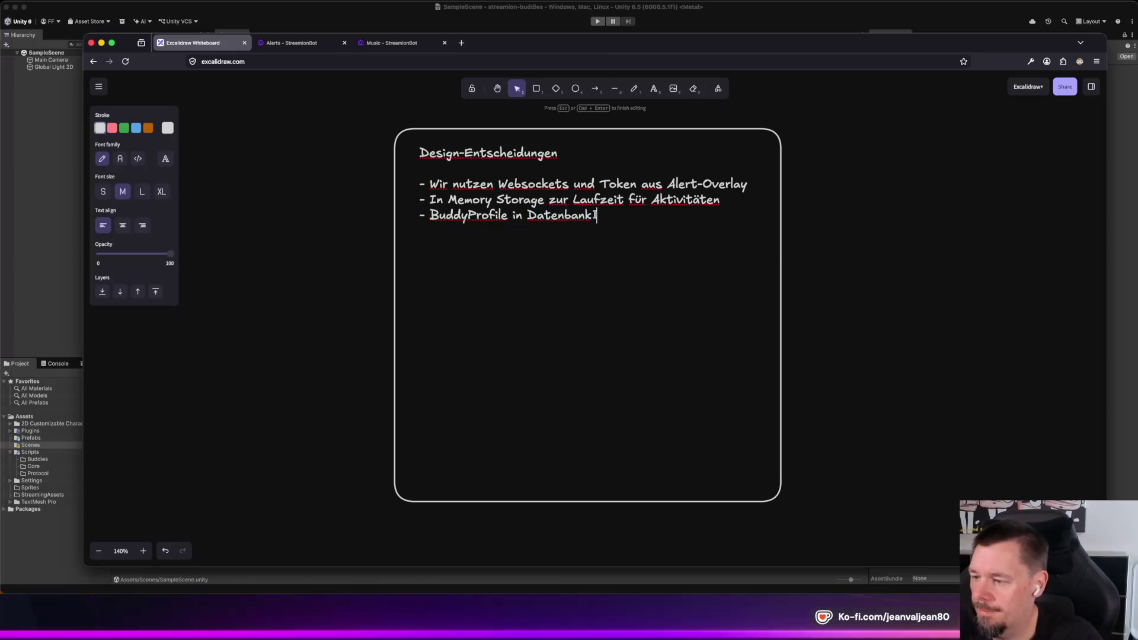
{"action": "type", "text": "("}
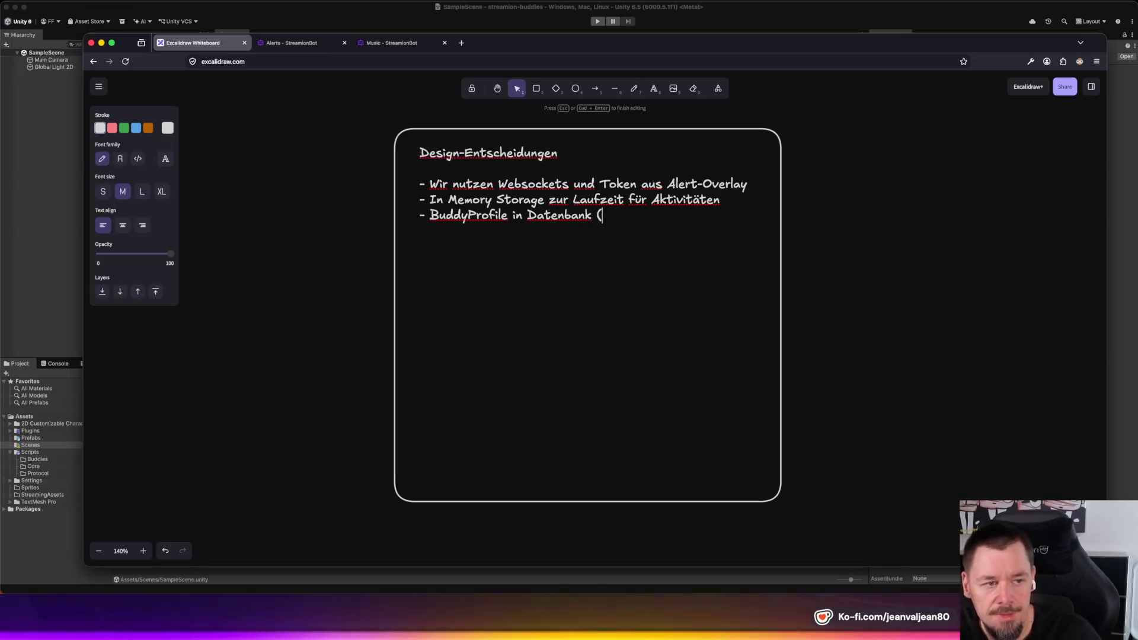
{"action": "type", "text": "Outfits, We"}
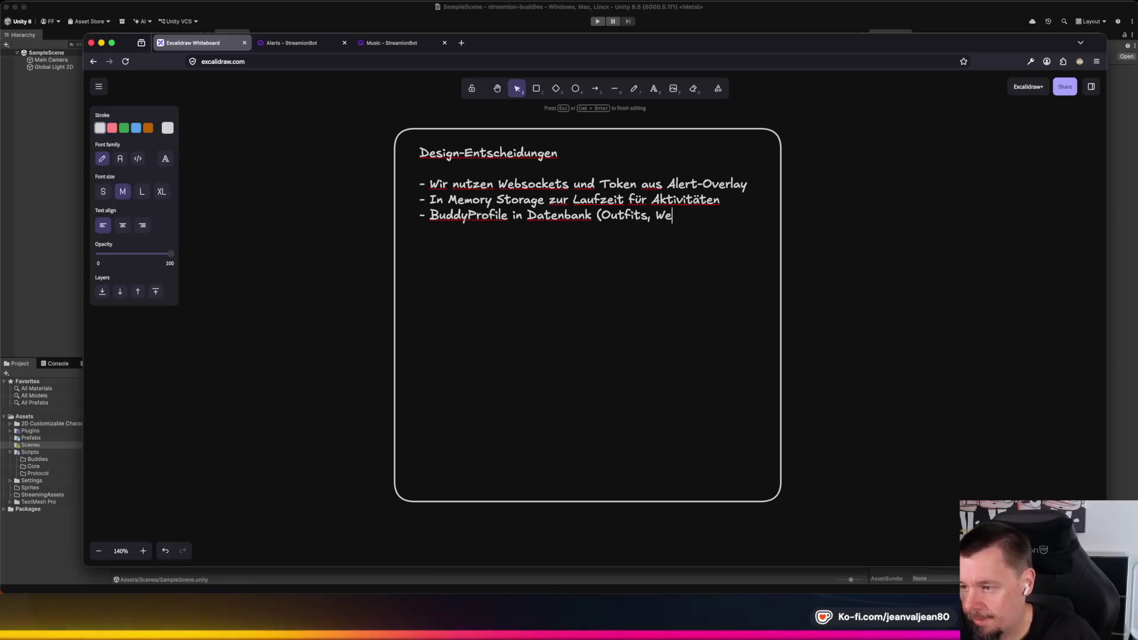
{"action": "key", "text": "BackSpace"}
{"action": "type", "text": "affen,"}
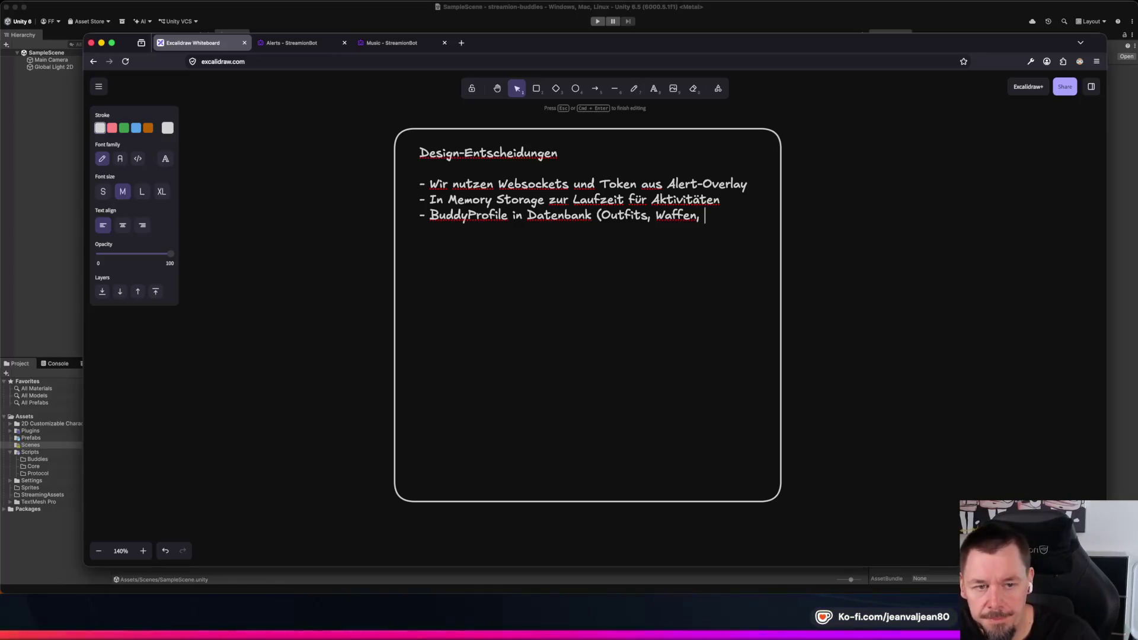
{"action": "key", "text": "BackSpace"}
{"action": "key", "text": "BackSpace"}
{"action": "type", "text": ",,"}
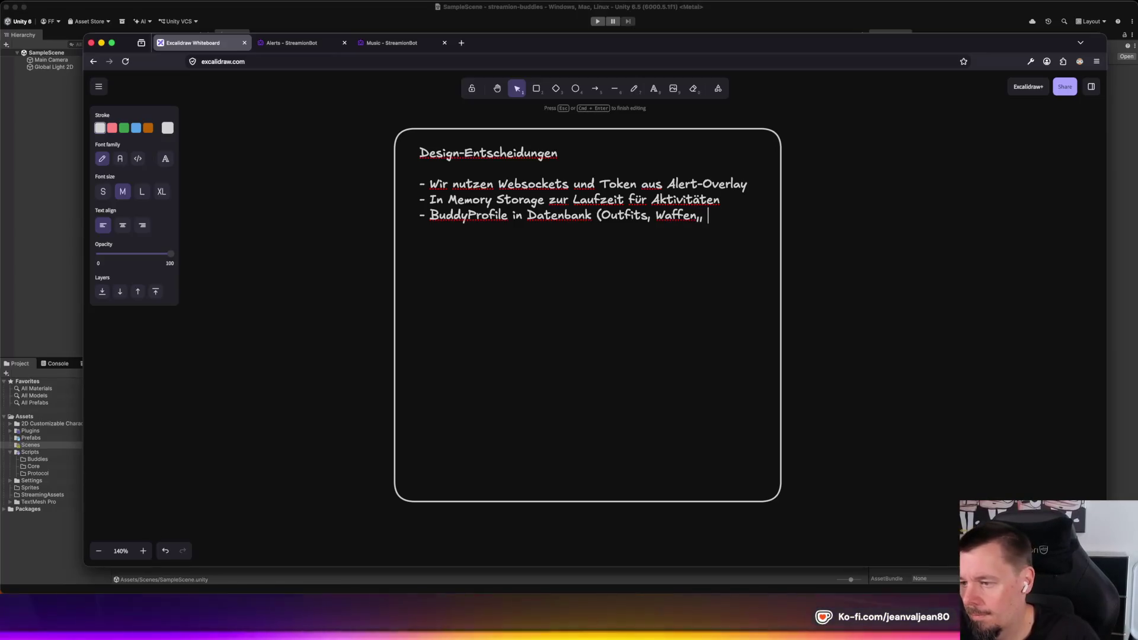
{"action": "key", "text": "BackSpace"}
{"action": "type", "text": "...)"}
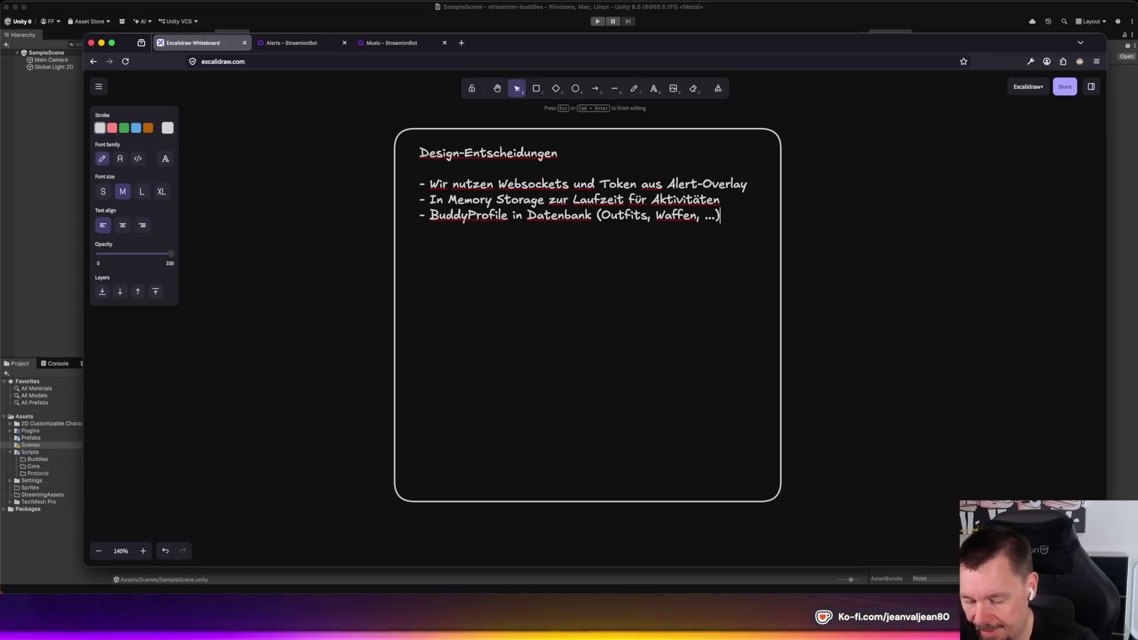
Search Google for 'hp elitedesk 800 g6' from a new tab
{"action": "left_click", "coordinate": [460, 42]}
{"action": "type", "text": "hp "}
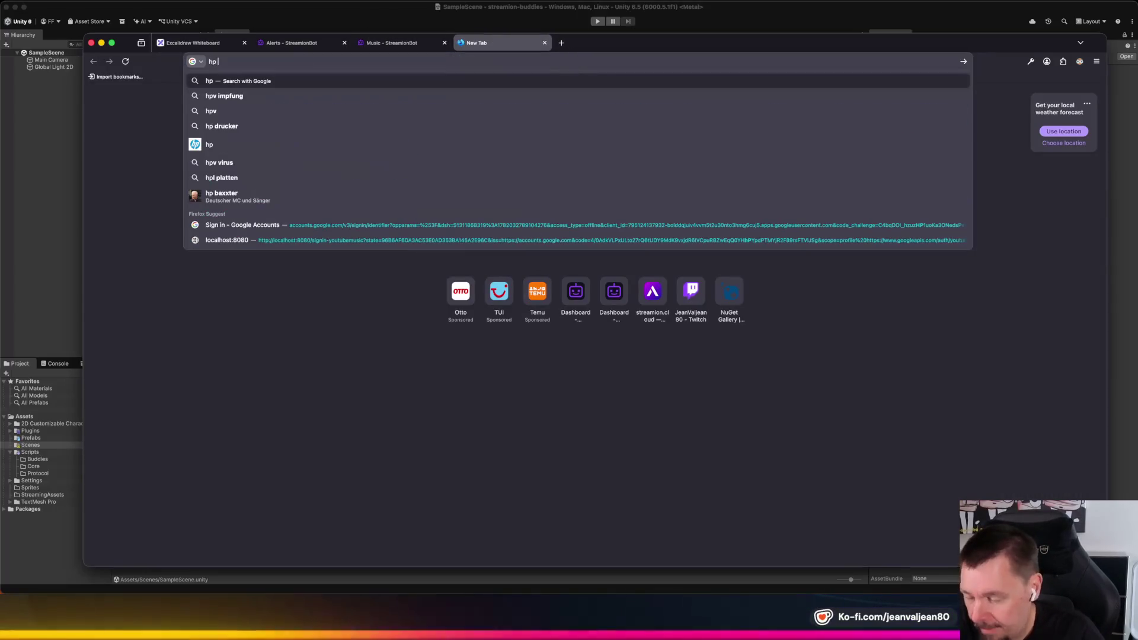
{"action": "type", "text": "elitedesk 9-"}
{"action": "key", "text": "BackSpace"}
{"action": "key", "text": "BackSpace"}
{"action": "type", "text": "800 g6"}
{"action": "key", "text": "Return"}
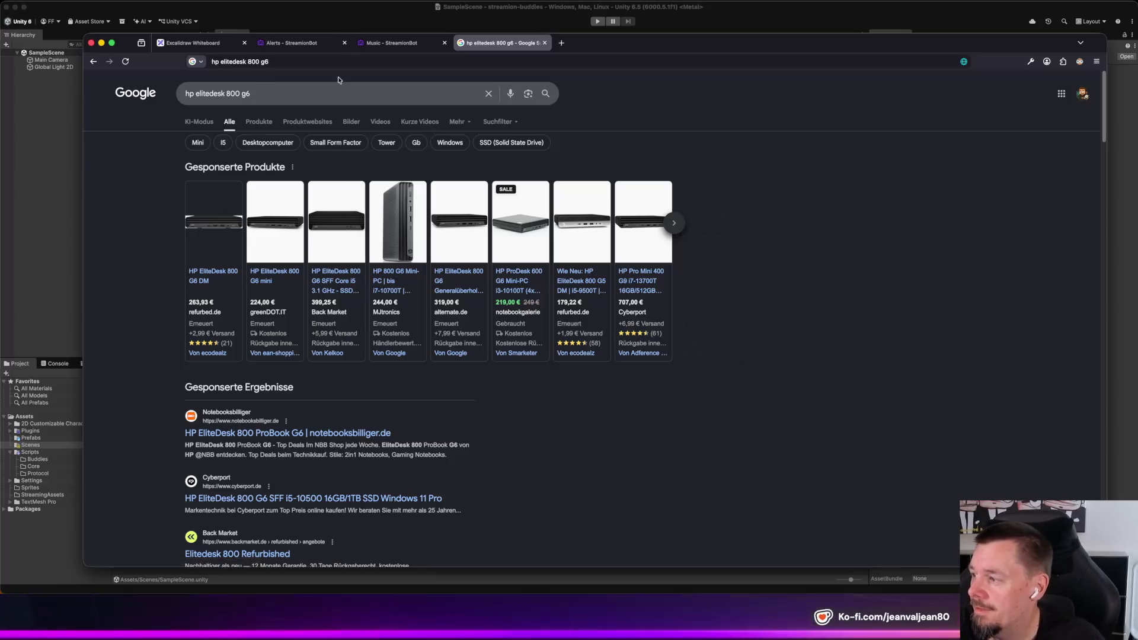
{"action": "left_click", "coordinate": [480, 62]}
Search for 'minisforum ms-01' and open the Minisforum MS-01 WorkStation result
{"action": "key", "text": "Right"}
{"action": "key", "text": "alt+Left"}
{"action": "key", "text": "super+shift+Left"}
{"action": "type", "text": "miniforum"}
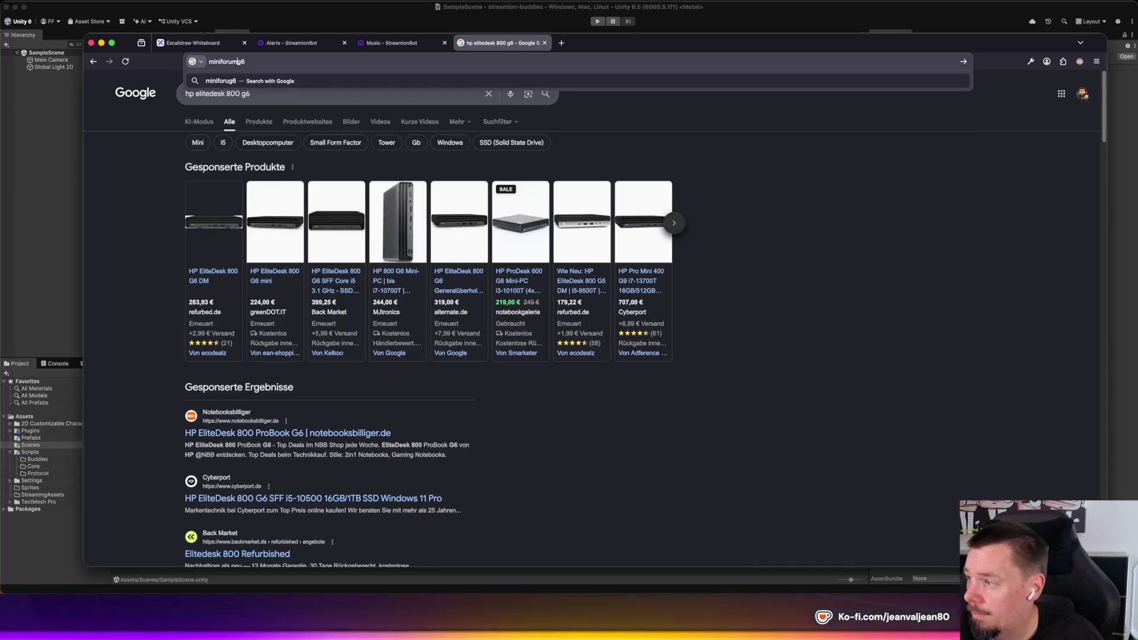
{"action": "key", "text": "BackSpace"}
{"action": "key", "text": "BackSpace"}
{"action": "key", "text": "BackSpace"}
{"action": "type", "text": "sforum "}
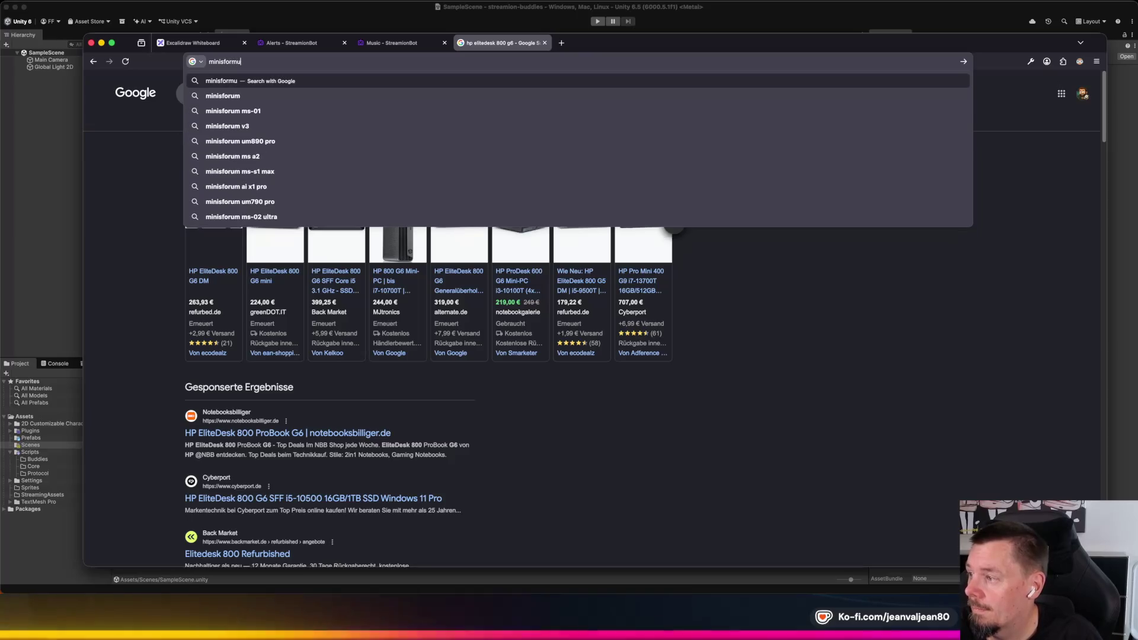
{"action": "type", "text": "ms-"}
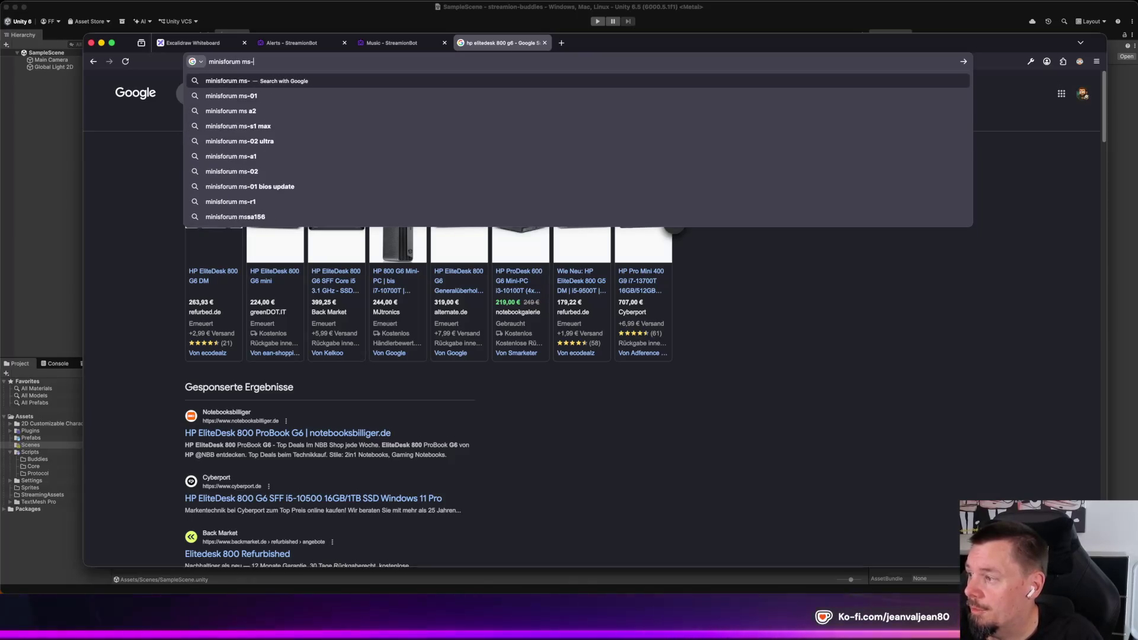
{"action": "type", "text": "01"}
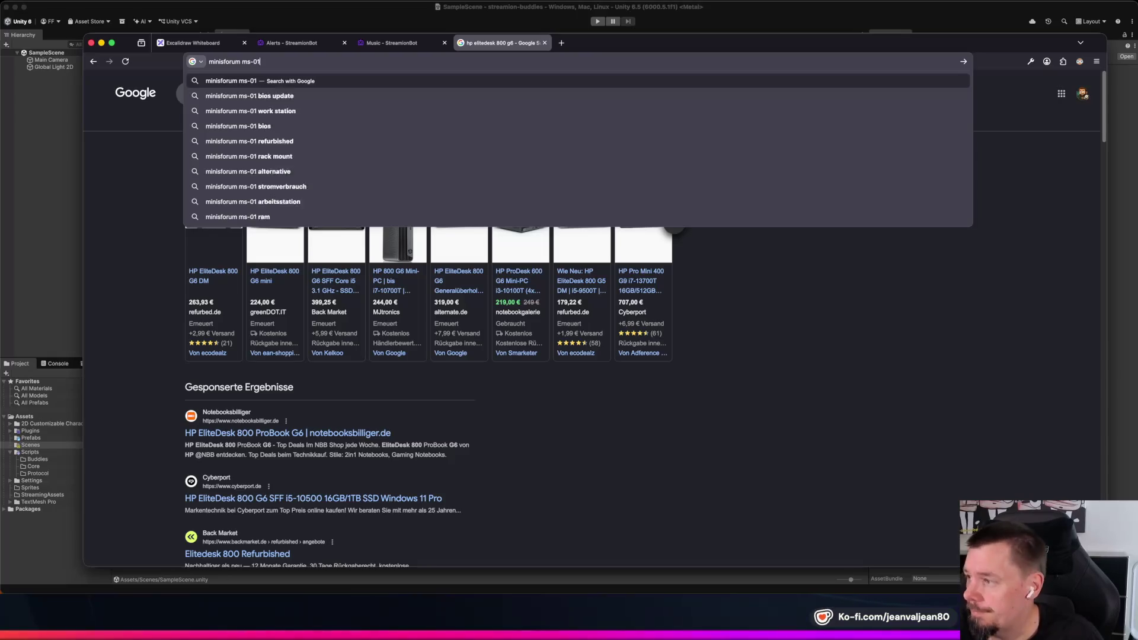
{"action": "key", "text": "Return"}
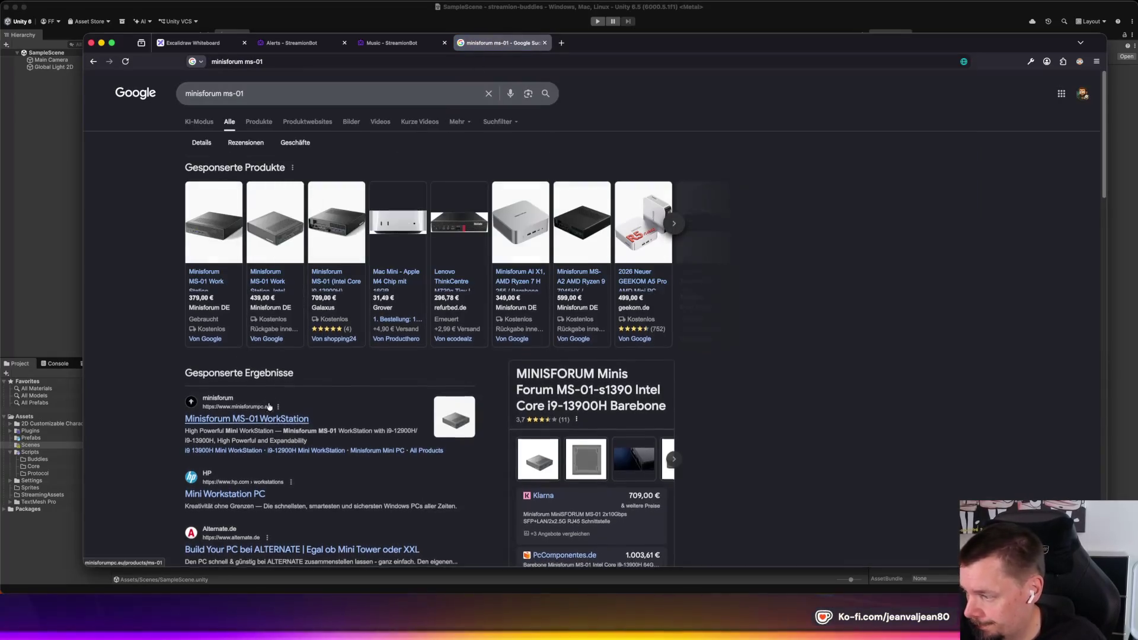
{"action": "left_click", "coordinate": [300, 425]}
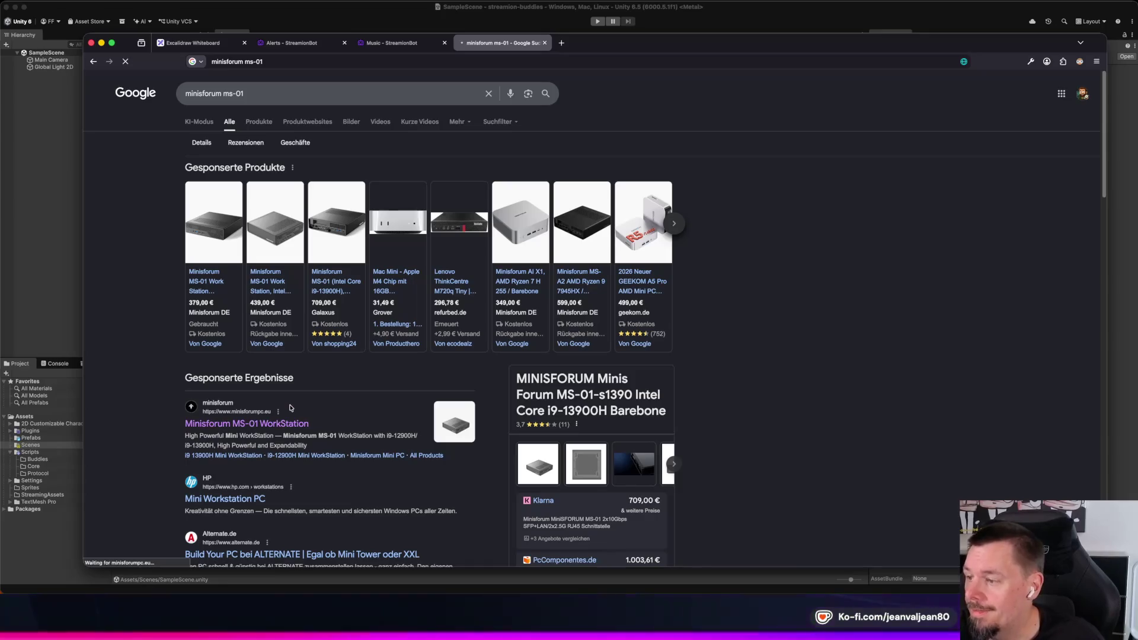
{"action": "scroll", "coordinate": [593, 355], "scroll_direction": "down", "scroll_amount": 5}
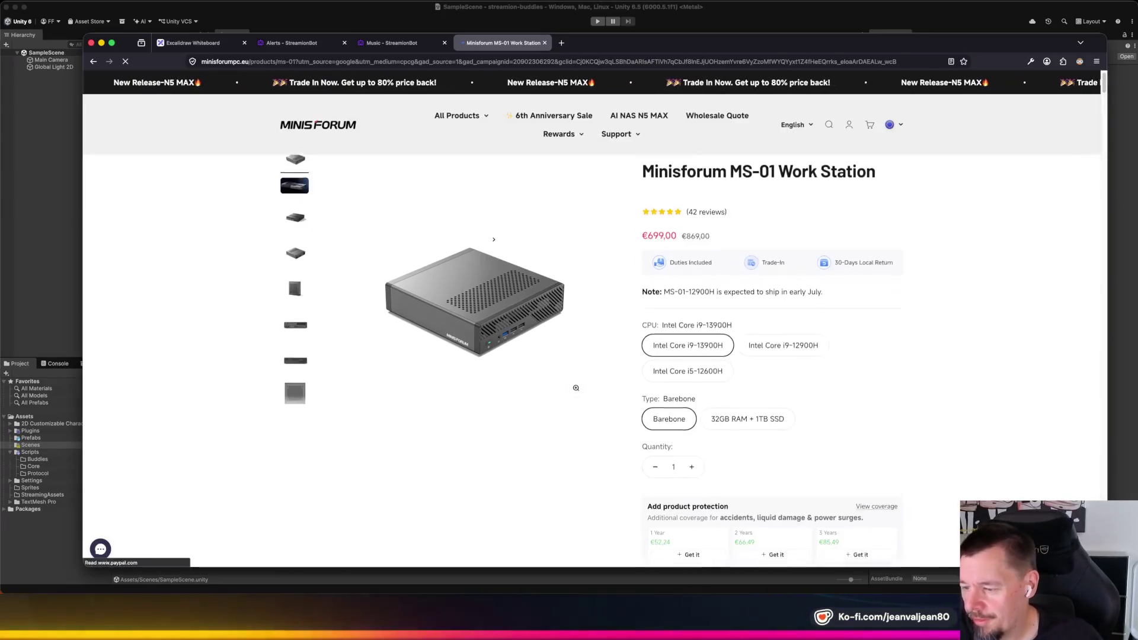
Choose the Intel Core i5-12600H CPU for the MS-01, dropping the price to €439,00
{"action": "scroll", "coordinate": [498, 267], "scroll_direction": "up", "scroll_amount": 4}
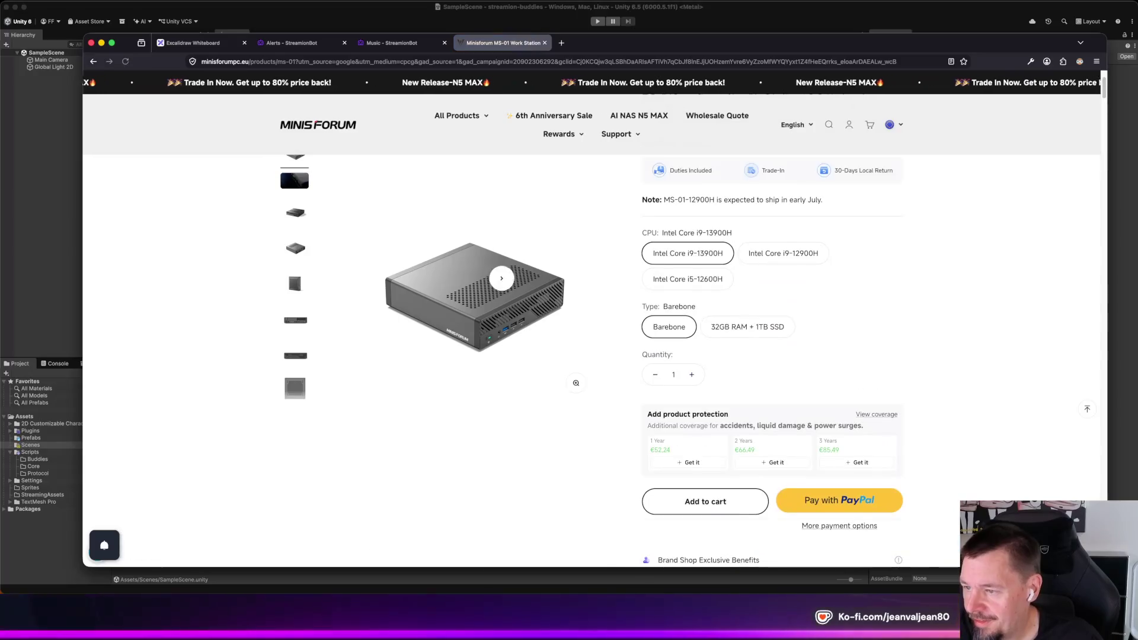
{"action": "left_click", "coordinate": [774, 261]}
{"action": "left_click", "coordinate": [701, 289]}
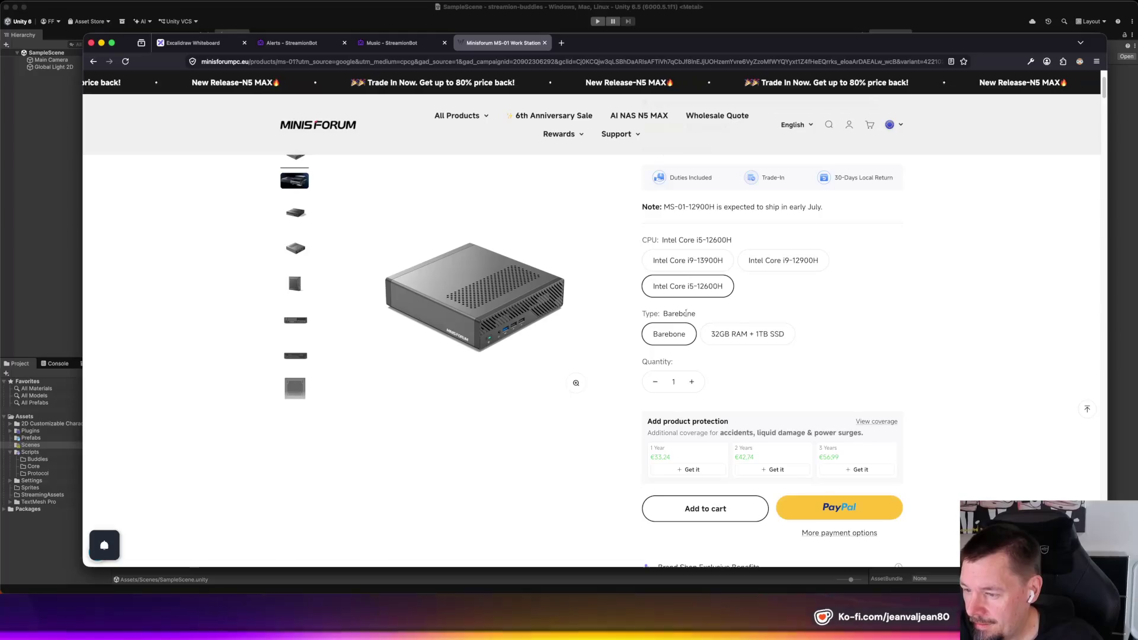
{"action": "scroll", "coordinate": [785, 375], "scroll_direction": "down", "scroll_amount": 1}
{"action": "scroll", "coordinate": [786, 374], "scroll_direction": "down", "scroll_amount": 1}
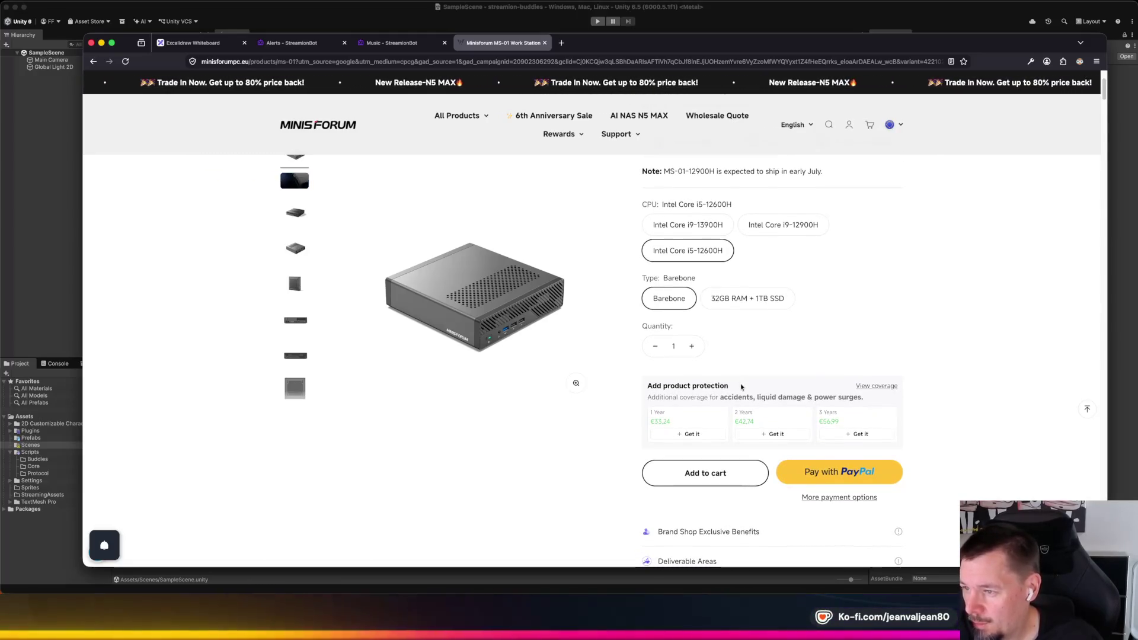
{"action": "scroll", "coordinate": [740, 386], "scroll_direction": "down", "scroll_amount": 5}
{"action": "scroll", "coordinate": [741, 388], "scroll_direction": "up", "scroll_amount": 3}
{"action": "scroll", "coordinate": [741, 387], "scroll_direction": "up", "scroll_amount": 5}
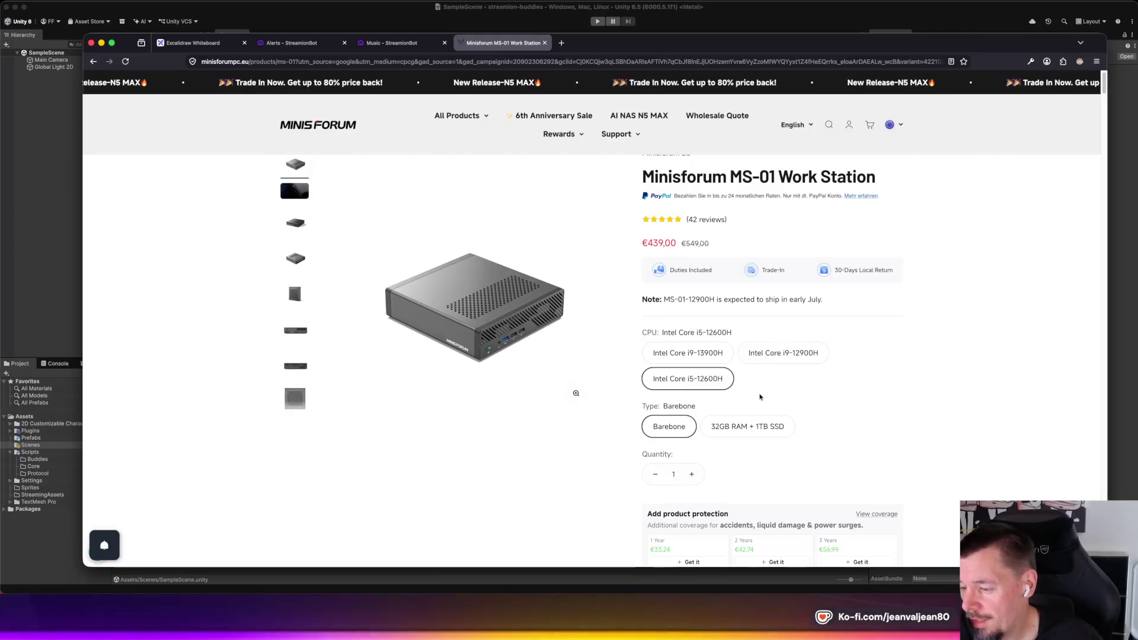
Check the 32GB RAM + 1TB SSD price, revert to Barebone, and show the rear-ports photo
{"action": "left_click", "coordinate": [721, 422]}
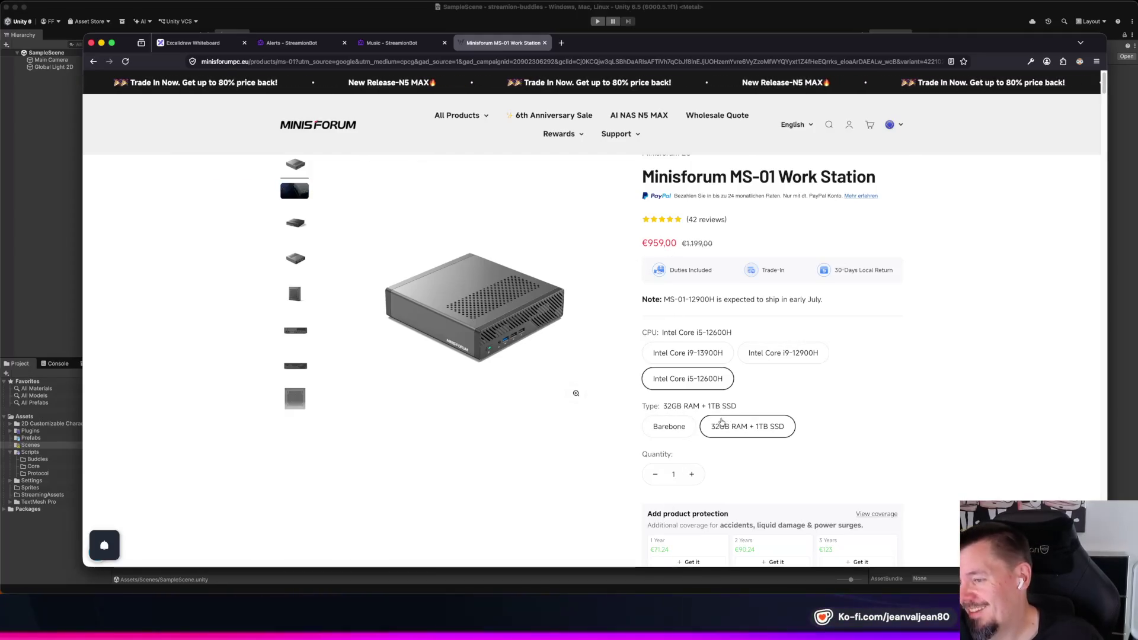
{"action": "left_click", "coordinate": [687, 426]}
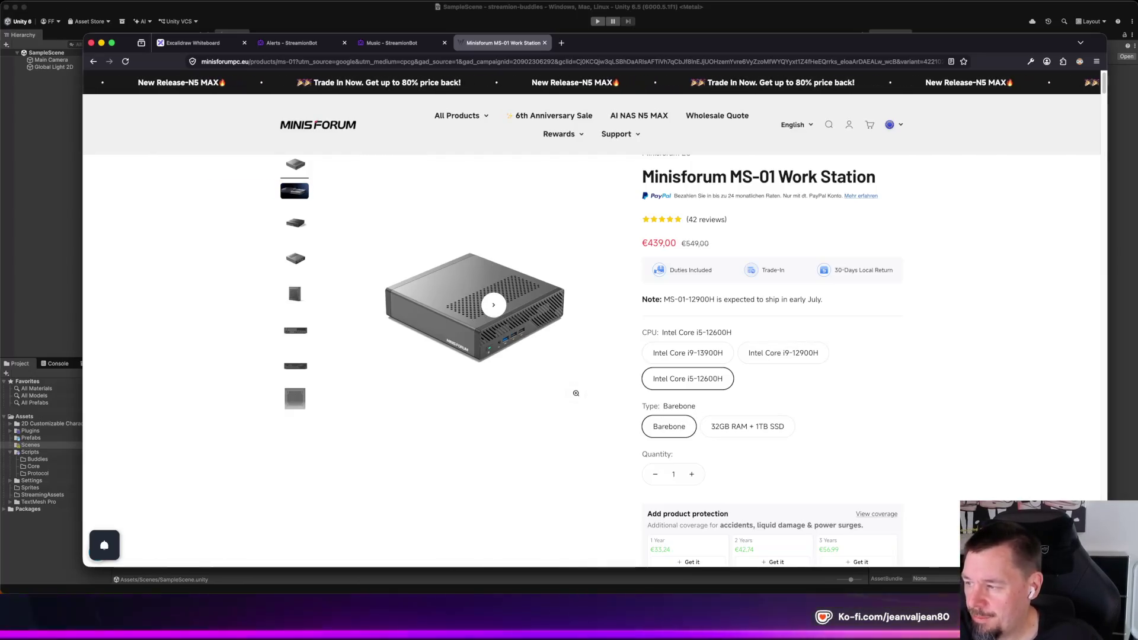
{"action": "left_click", "coordinate": [288, 256]}
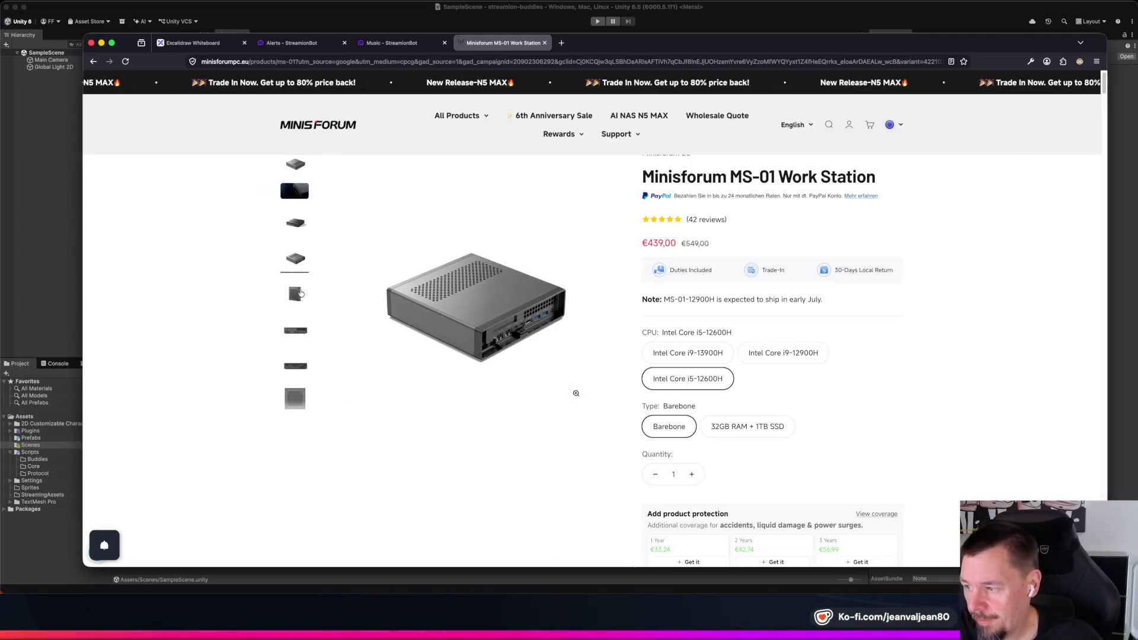
{"action": "left_click", "coordinate": [299, 306]}
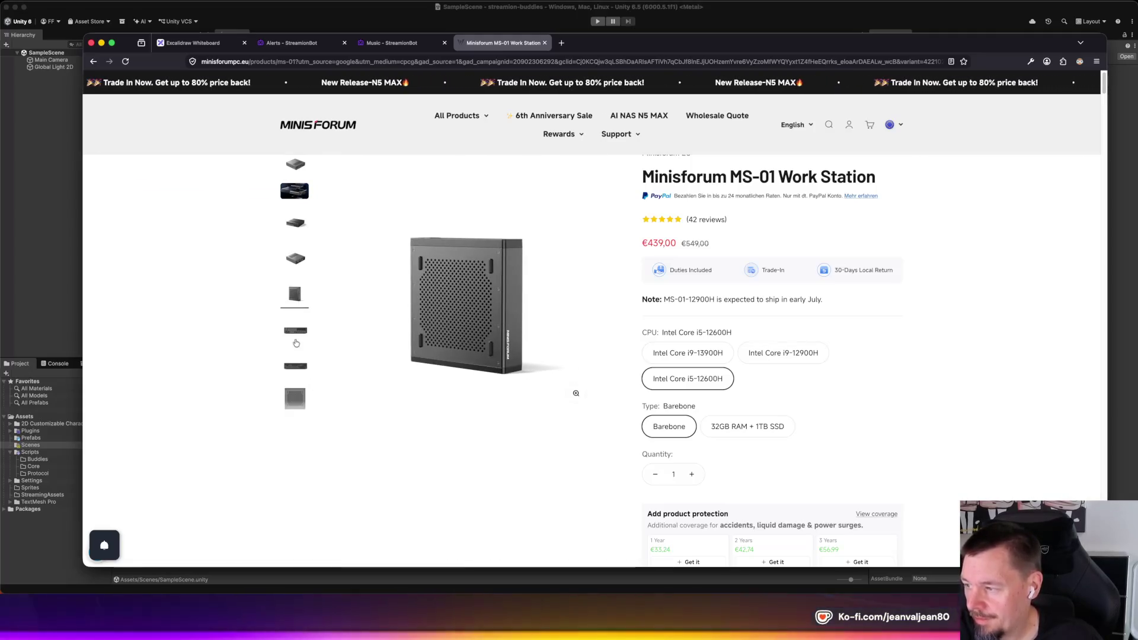
{"action": "left_click", "coordinate": [297, 331]}
{"action": "left_click", "coordinate": [427, 322]}
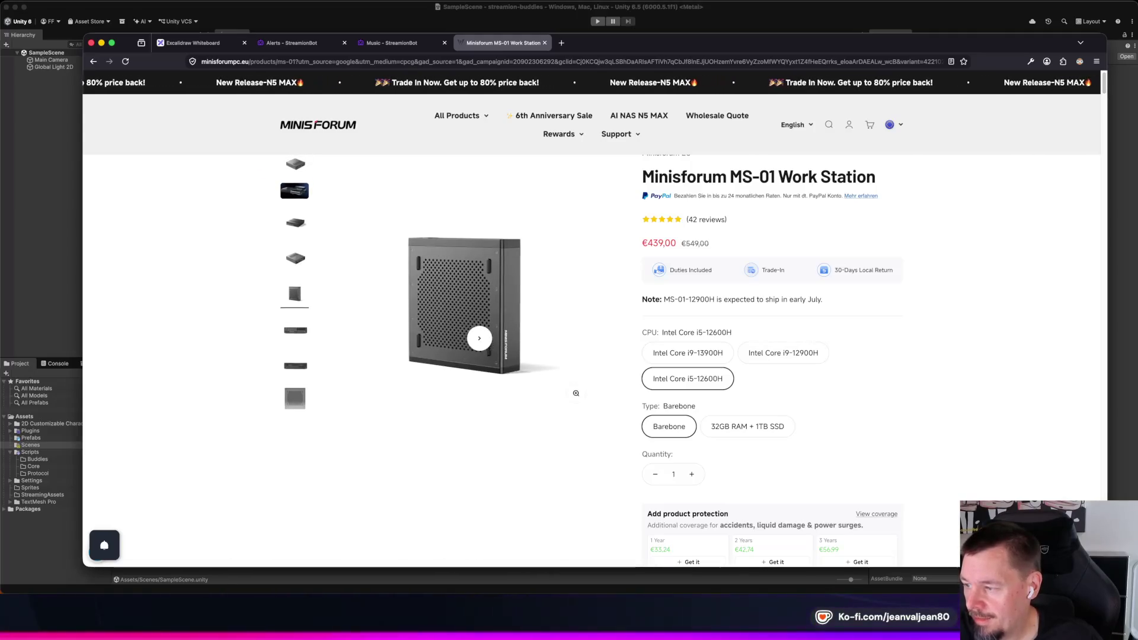
{"action": "left_click", "coordinate": [297, 331]}
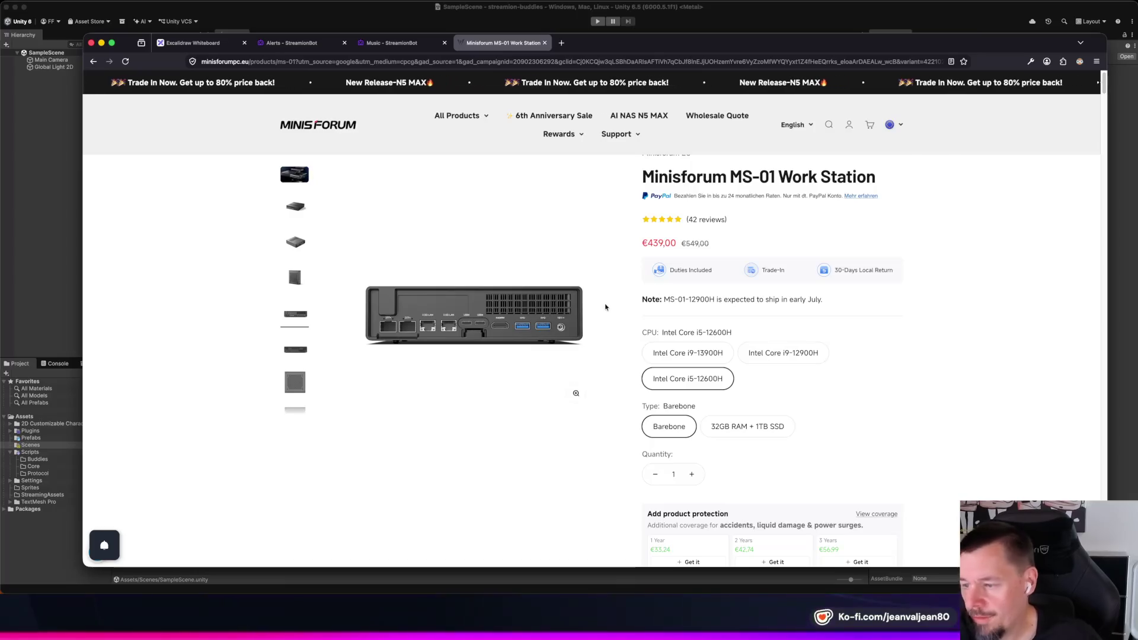
{"action": "scroll", "coordinate": [549, 342], "scroll_direction": "down", "scroll_amount": 1}
{"action": "scroll", "coordinate": [549, 342], "scroll_direction": "up", "scroll_amount": 1}
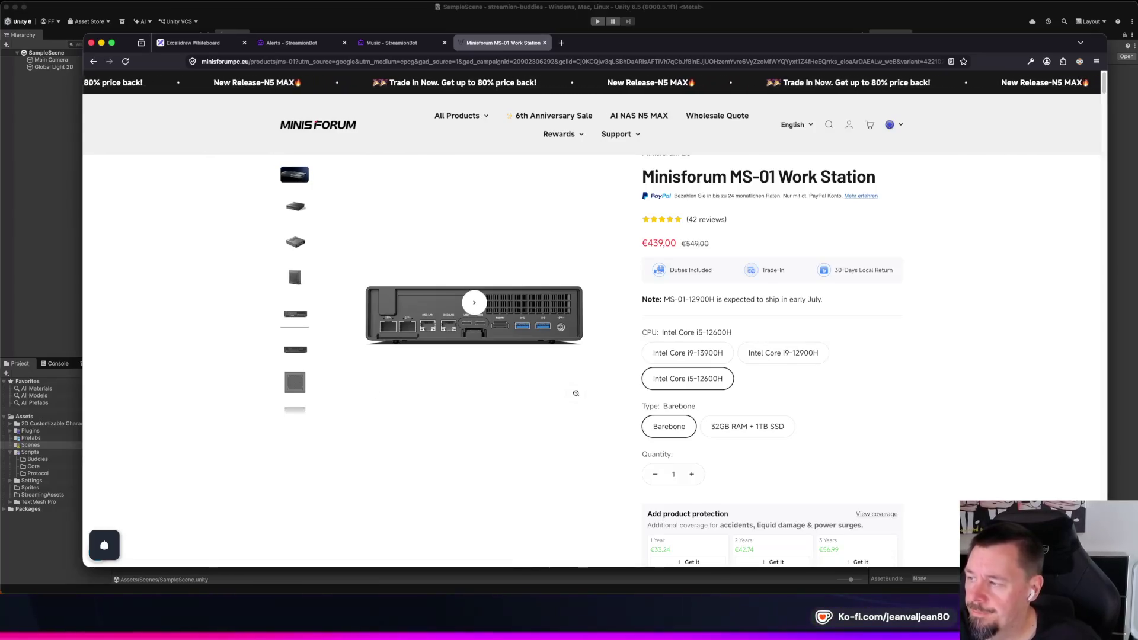
Scroll down the MS-01 Work Station page showing the i5-12600H Barebone
{"action": "scroll", "coordinate": [475, 303], "scroll_direction": "down", "scroll_amount": 1}
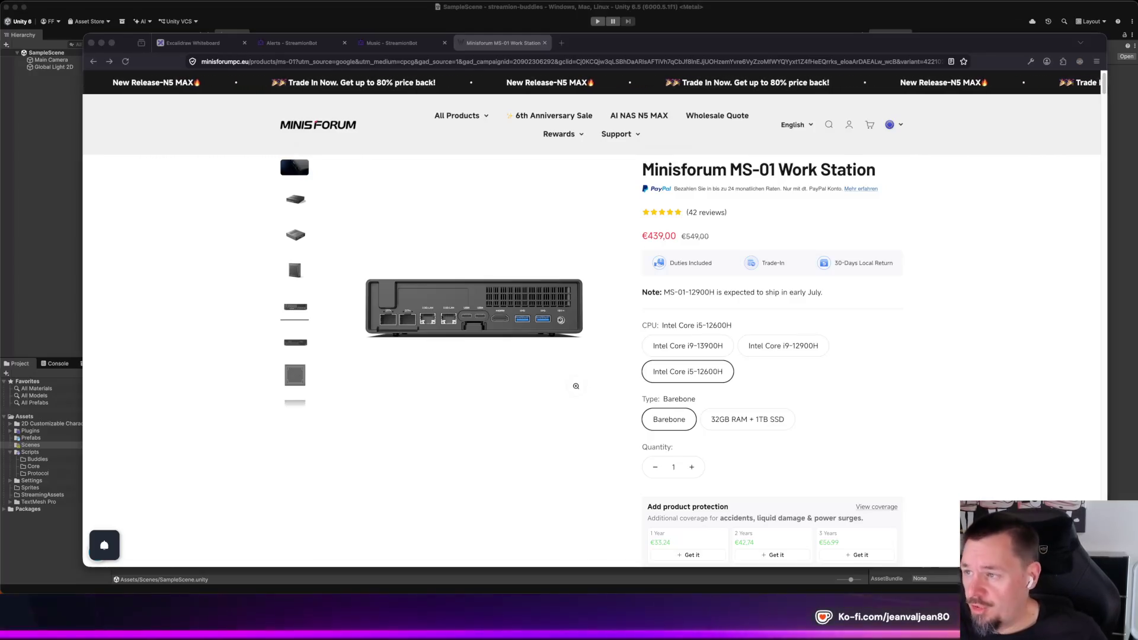
Close the Minisforum tab and return to the Excalidraw whiteboard's Design-Entscheidungen notes
{"action": "left_click", "coordinate": [403, 42]}
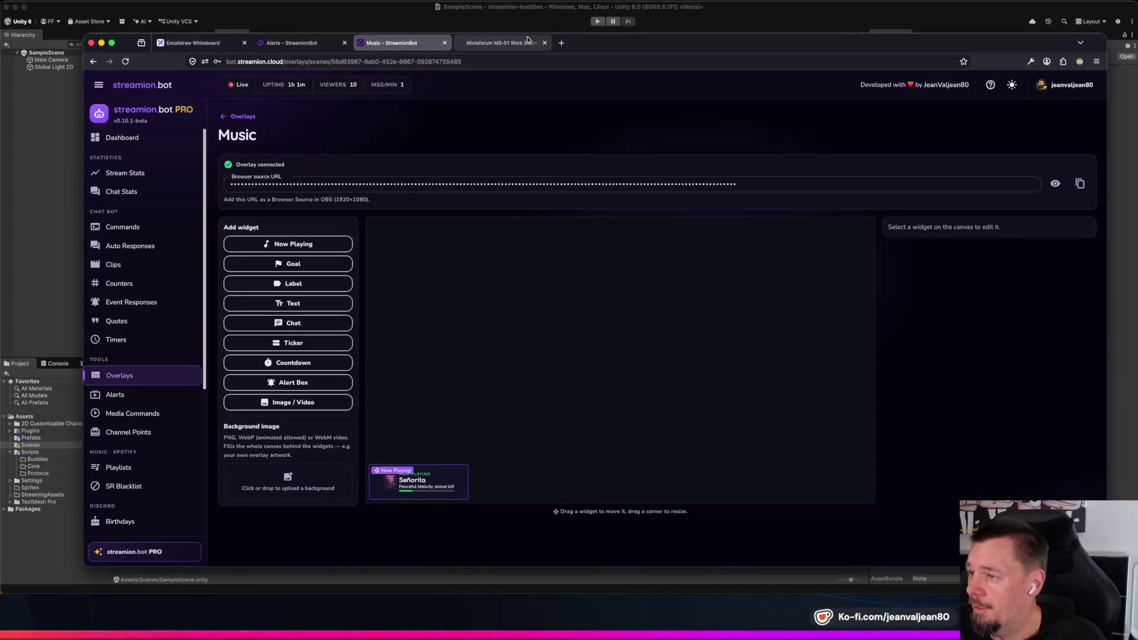
{"action": "left_click", "coordinate": [544, 43]}
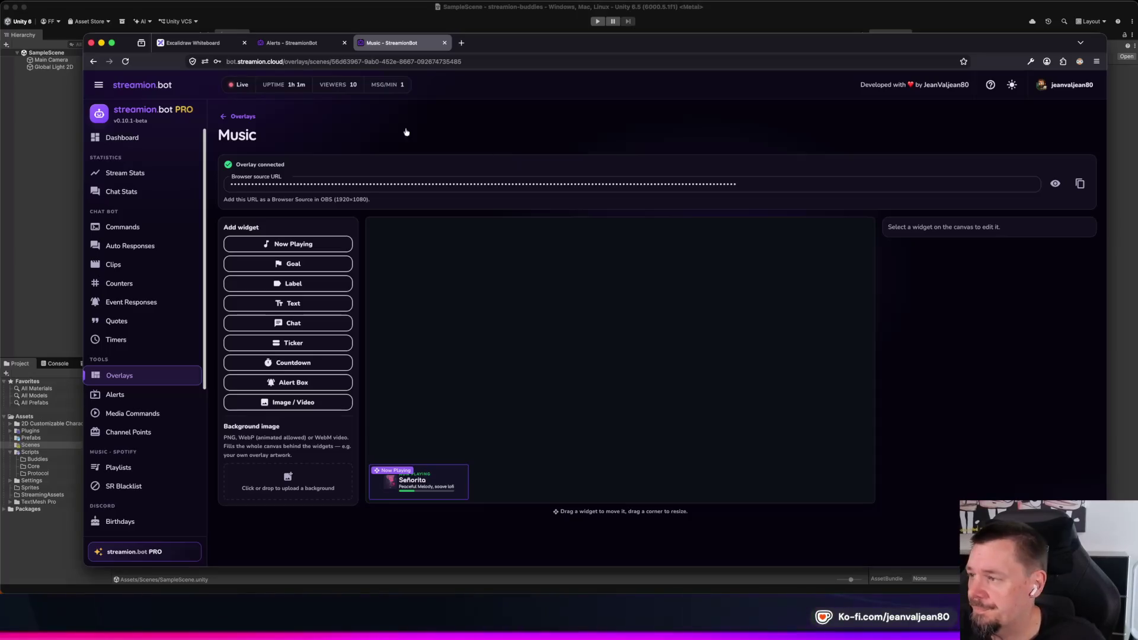
{"action": "key", "text": "ctrl+Tab"}
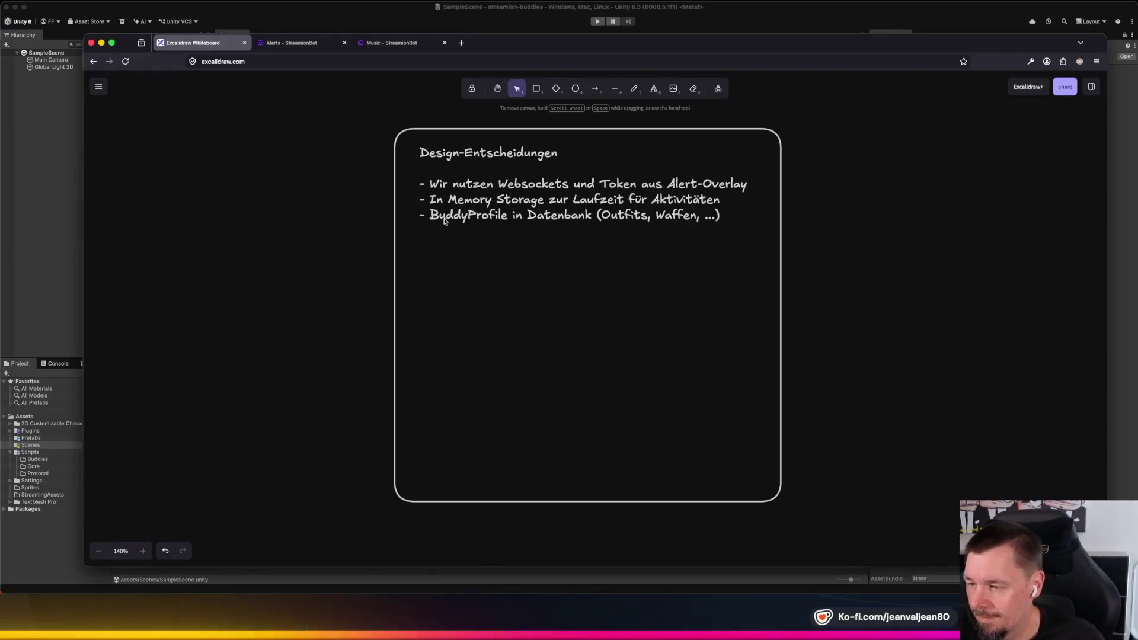
{"action": "left_click", "coordinate": [667, 499]}
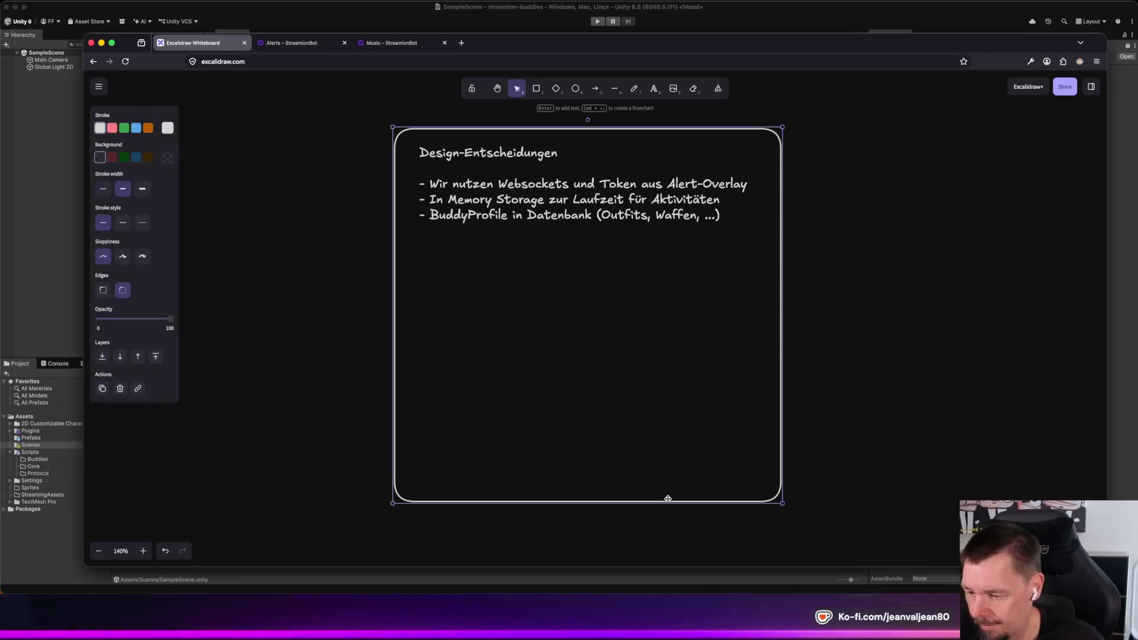
Make the notes box slightly taller and start a new dash bullet after the BuddyProfile line
{"action": "mouse_move", "coordinate": [663, 504]}
{"action": "left_mouse_down"}
{"action": "mouse_move", "coordinate": [669, 493]}
{"action": "mouse_move", "coordinate": [667, 511]}
{"action": "left_mouse_up"}
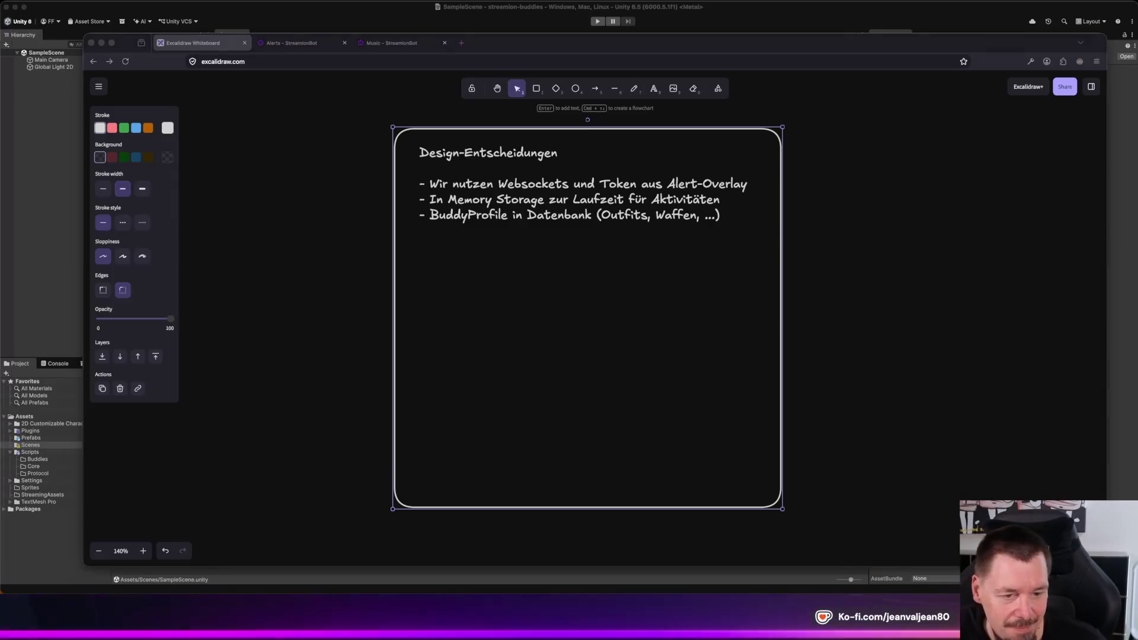
{"action": "left_click", "coordinate": [580, 223]}
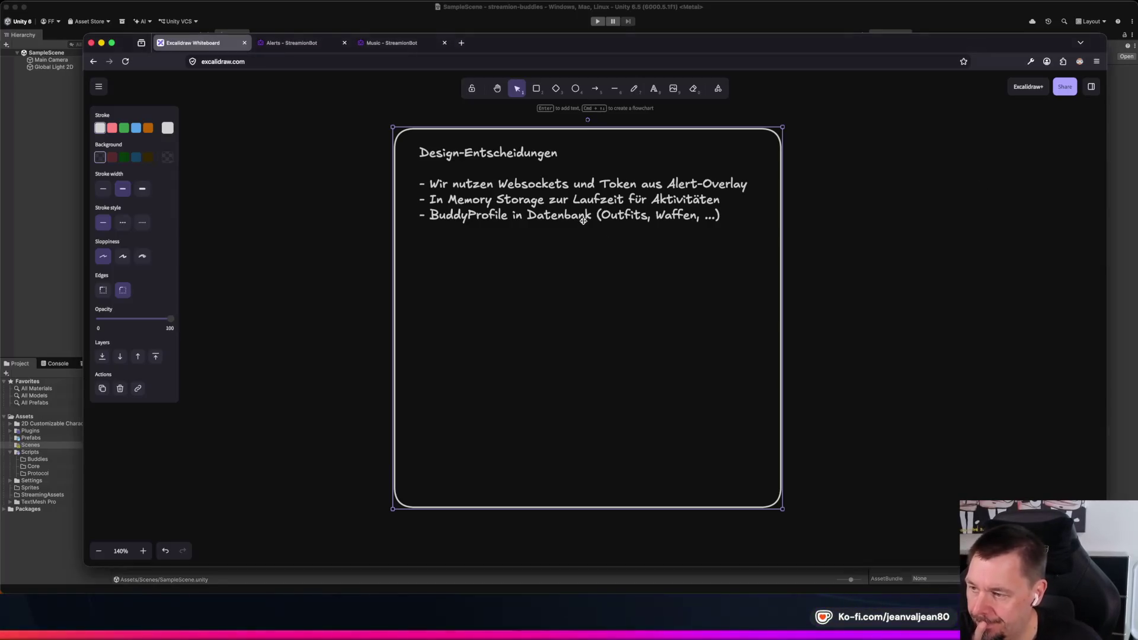
{"action": "left_click", "coordinate": [699, 210]}
{"action": "double_click", "coordinate": [700, 210]}
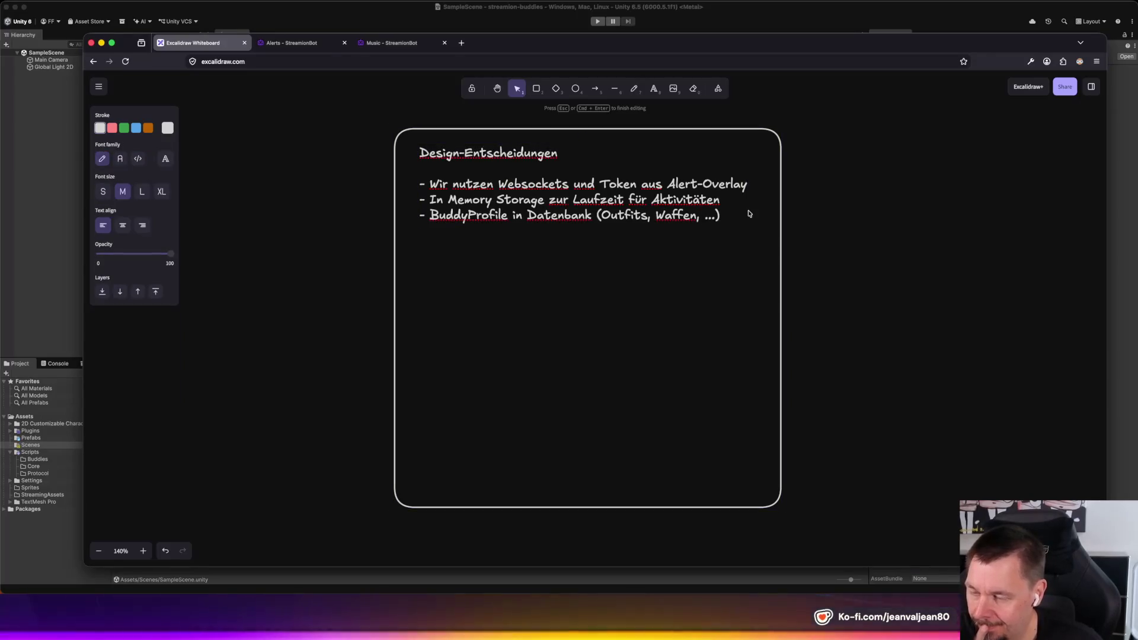
{"action": "left_click", "coordinate": [720, 215]}
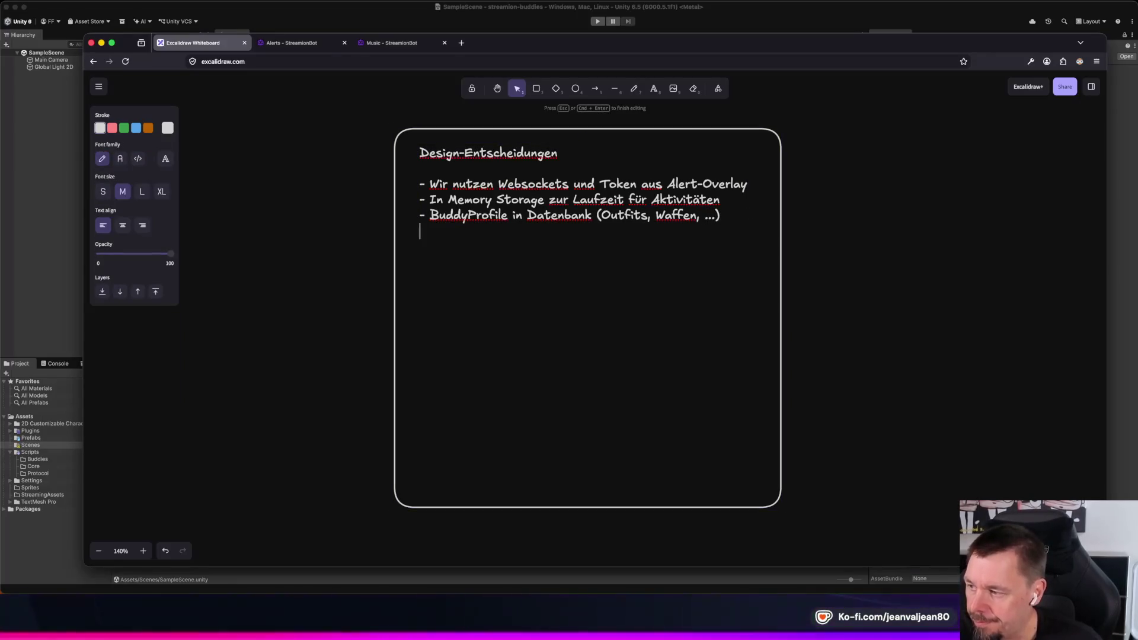
{"action": "type", "text": "-"}
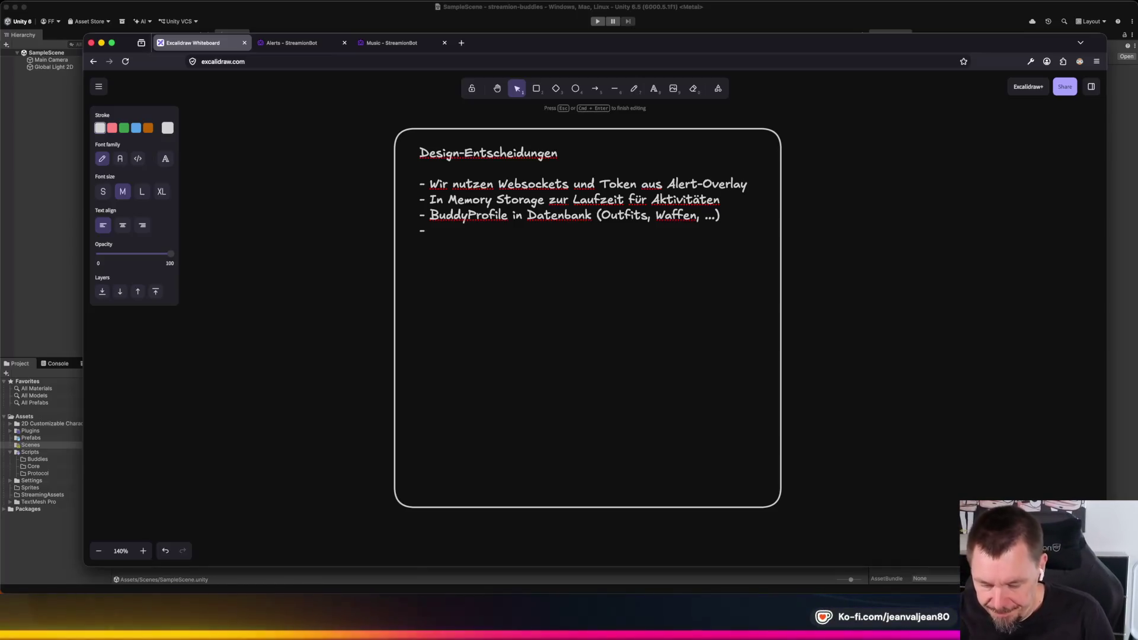
{"action": "scroll", "coordinate": [748, 210], "scroll_direction": "right", "scroll_amount": 1}
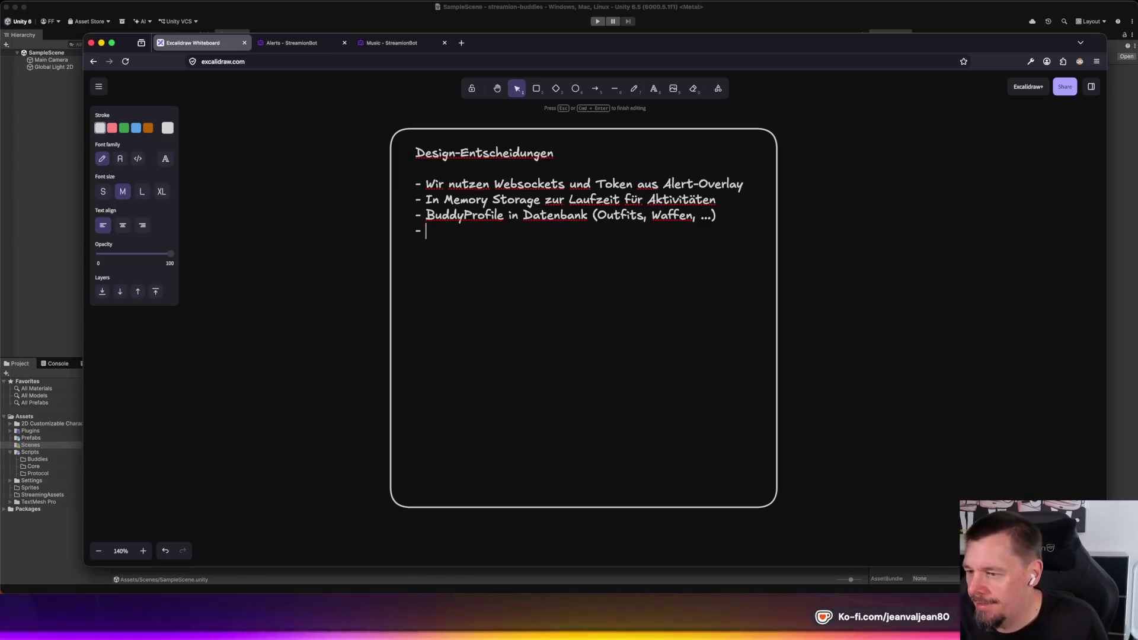
Add the indented sub-point 'Stufe 2, gekaufte Items (LP, Bits)', then begin a 'Push beim spawn' bullet
{"action": "left_click", "coordinate": [716, 215]}
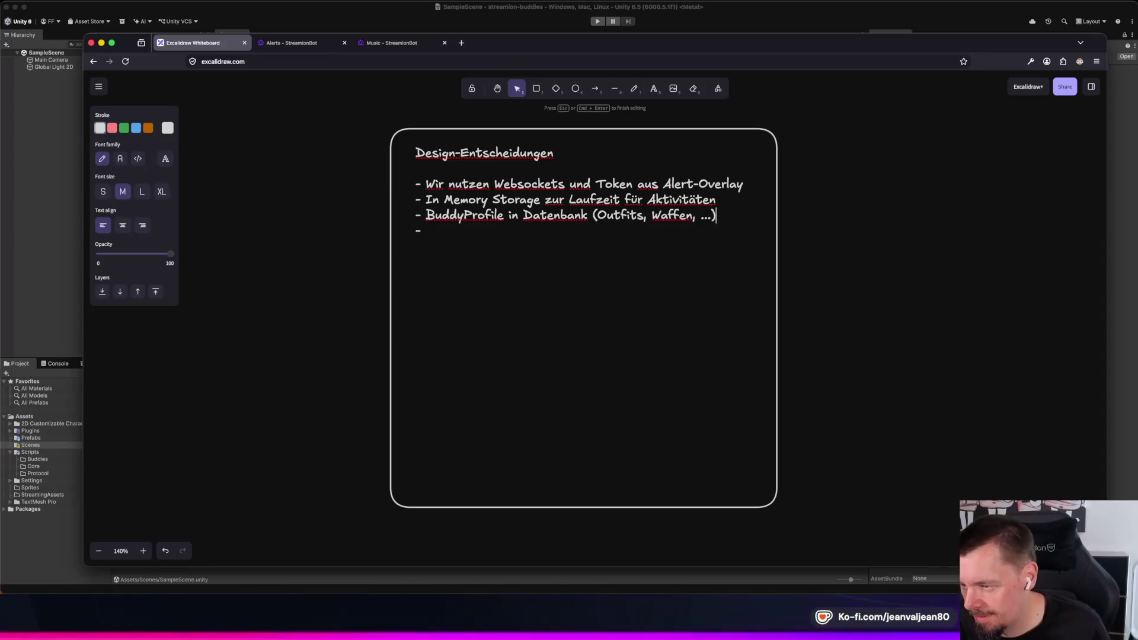
{"action": "key", "text": "Tab"}
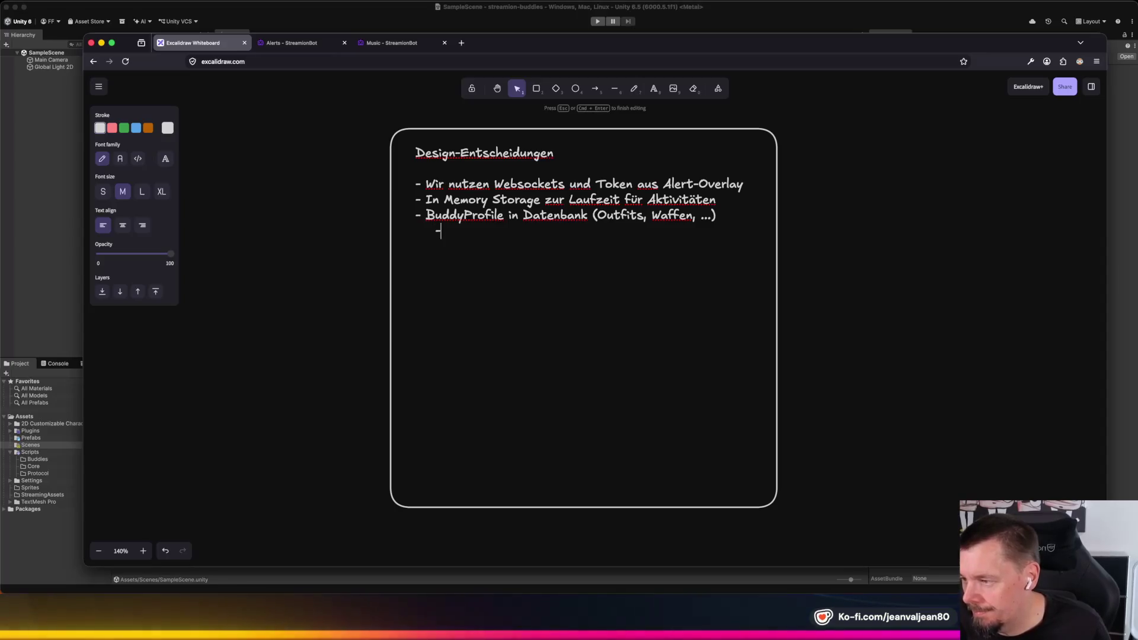
{"action": "type", "text": "Stufe 2, "}
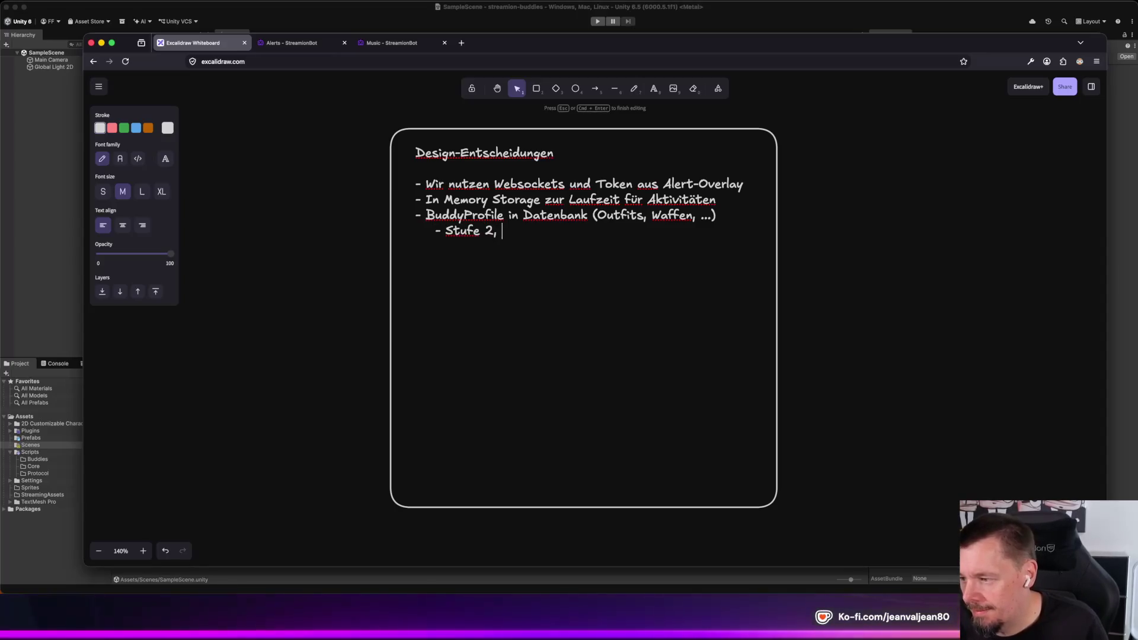
{"action": "type", "text": "gekaufte Items (K"}
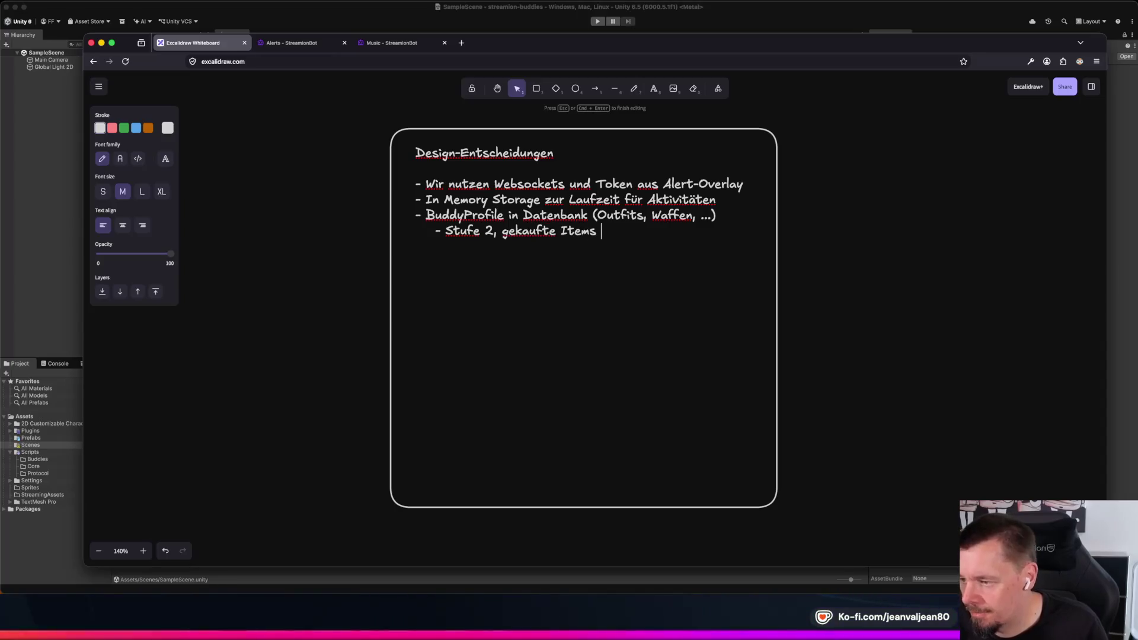
{"action": "key", "text": "BackSpace"}
{"action": "type", "text": "L"}
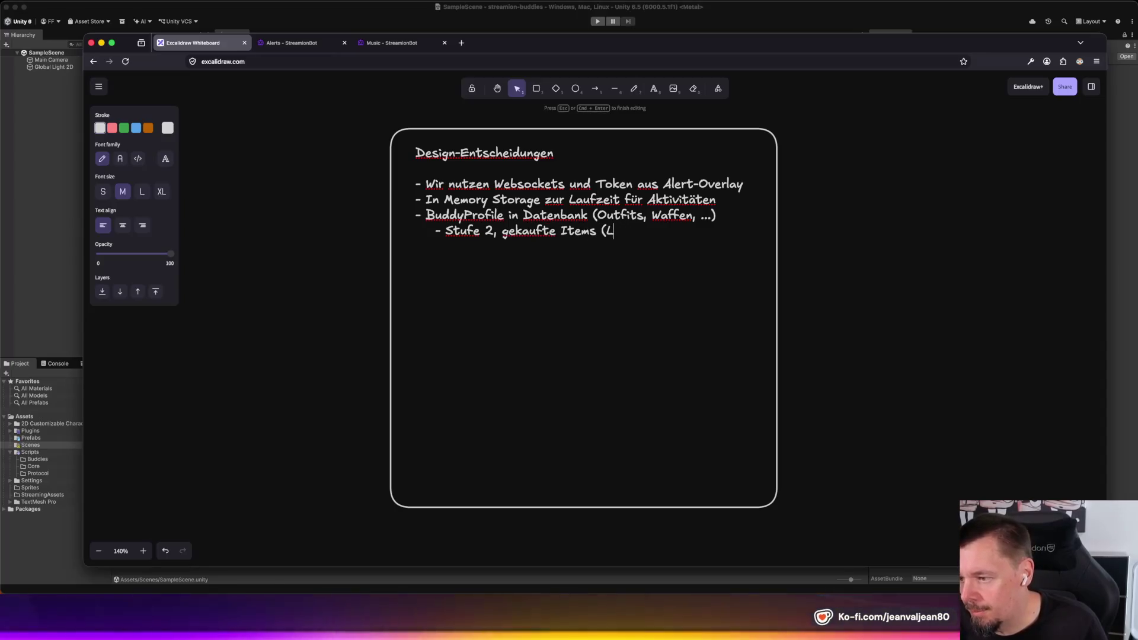
{"action": "type", "text": "P, Bits)"}
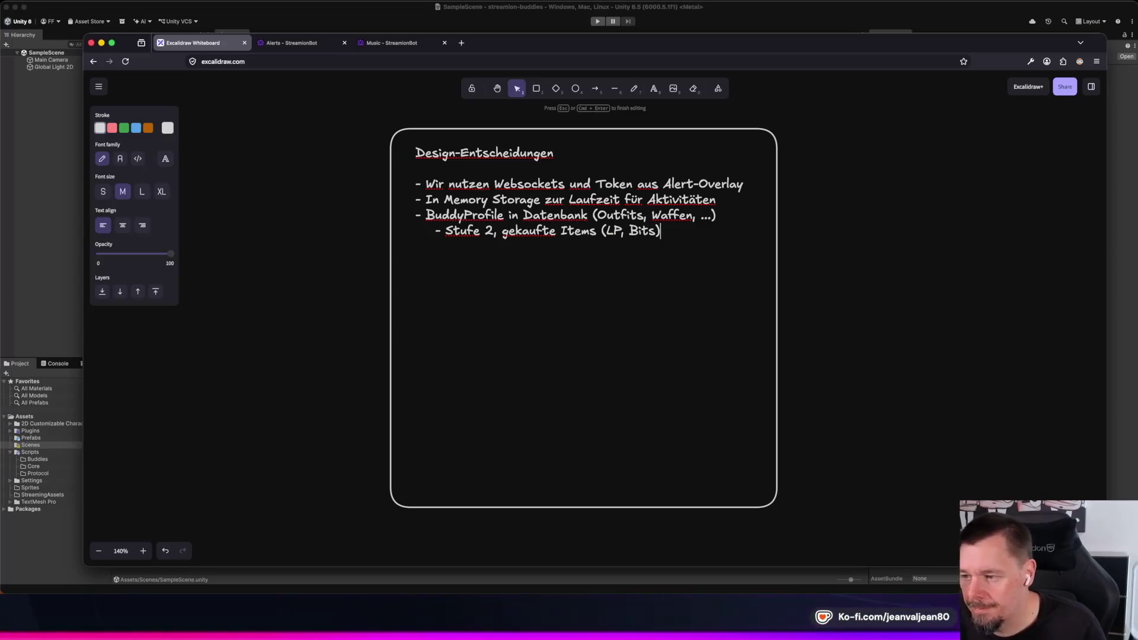
{"action": "key", "text": "Return"}
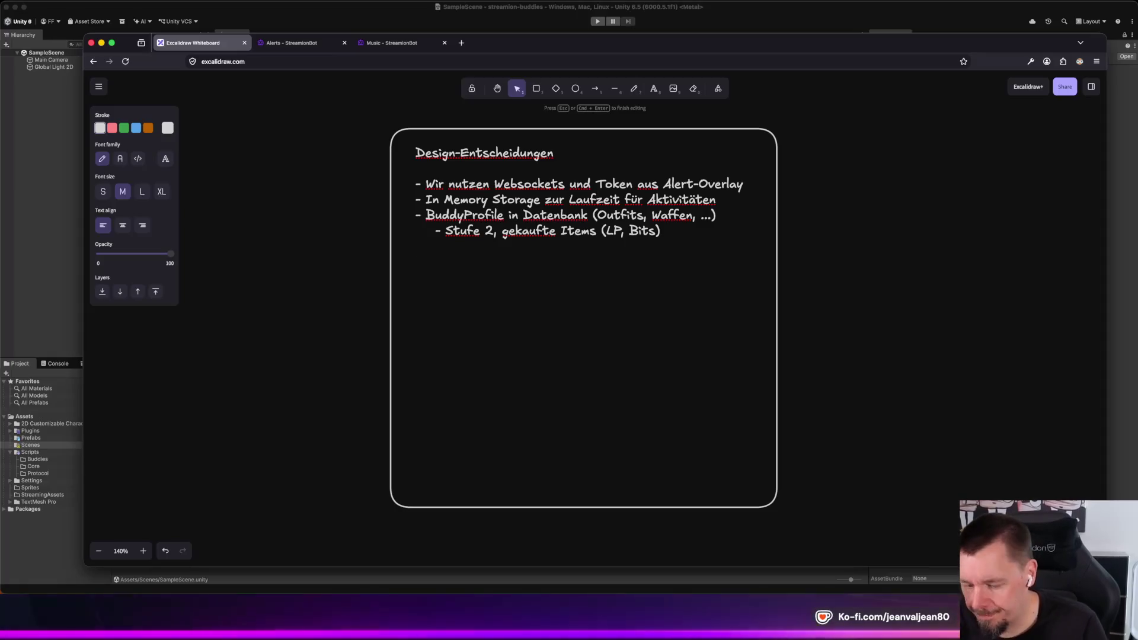
{"action": "type", "text": "- "}
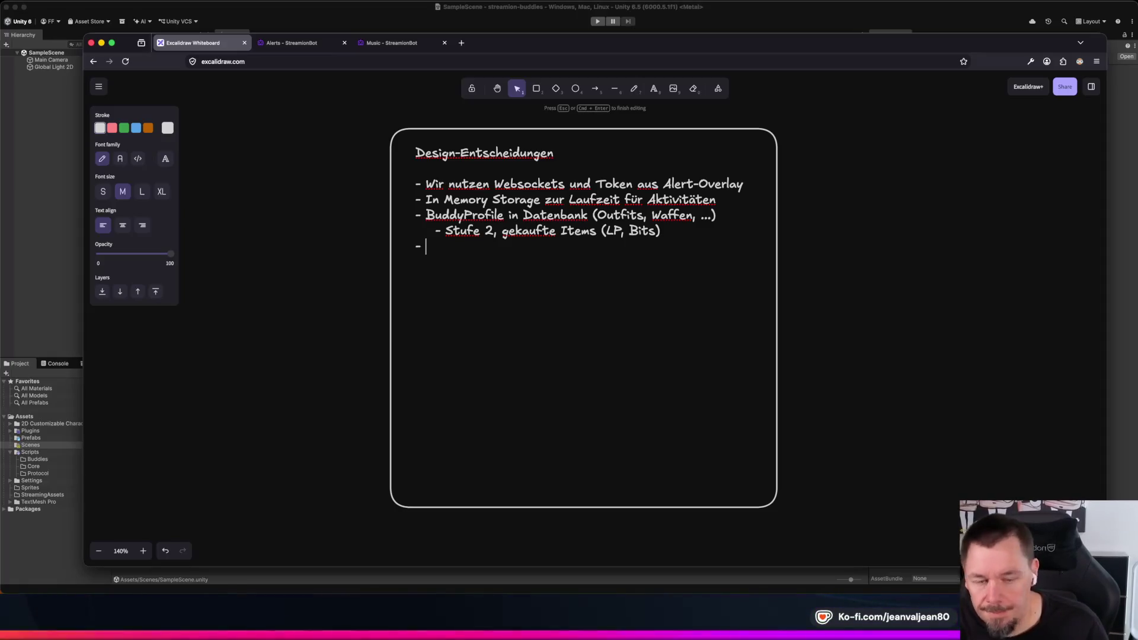
{"action": "type", "text": "Push be"}
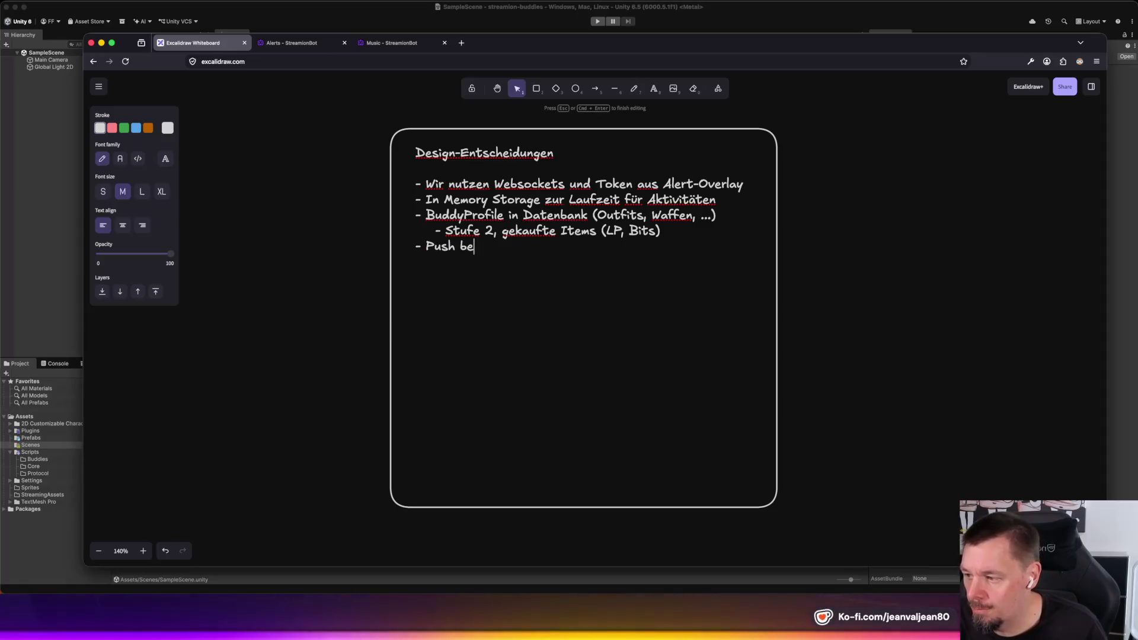
{"action": "type", "text": "im spaw"}
Complete the bullet as 'Push beim spawn des Buddies', fixing the typos, and start a new line
{"action": "key", "text": "BackSpace"}
{"action": "key", "text": "BackSpace"}
{"action": "key", "text": "BackSpace"}
{"action": "type", "text": "pow"}
{"action": "key", "text": "BackSpace"}
{"action": "key", "text": "BackSpace"}
{"action": "type", "text": "awn d"}
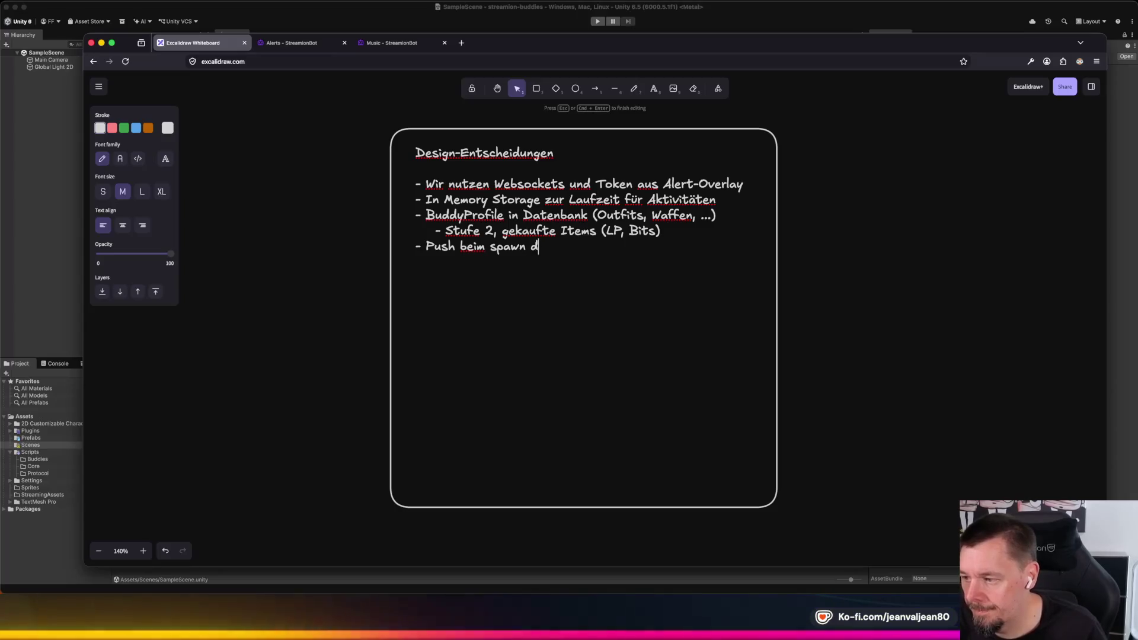
{"action": "type", "text": "es Buddies"}
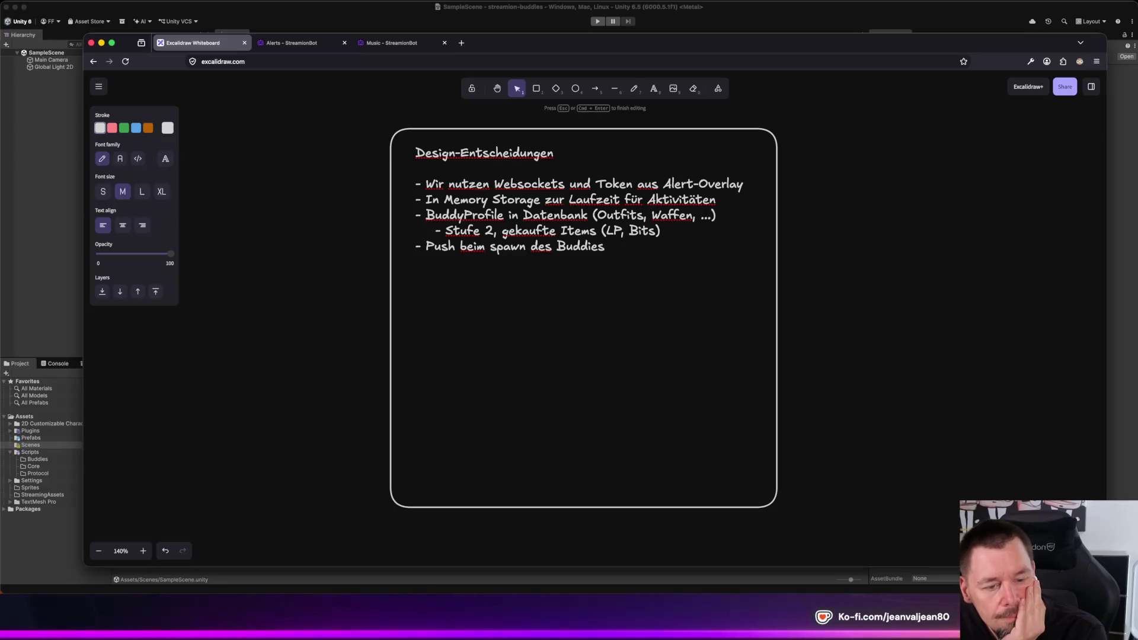
{"action": "key", "text": "Return"}
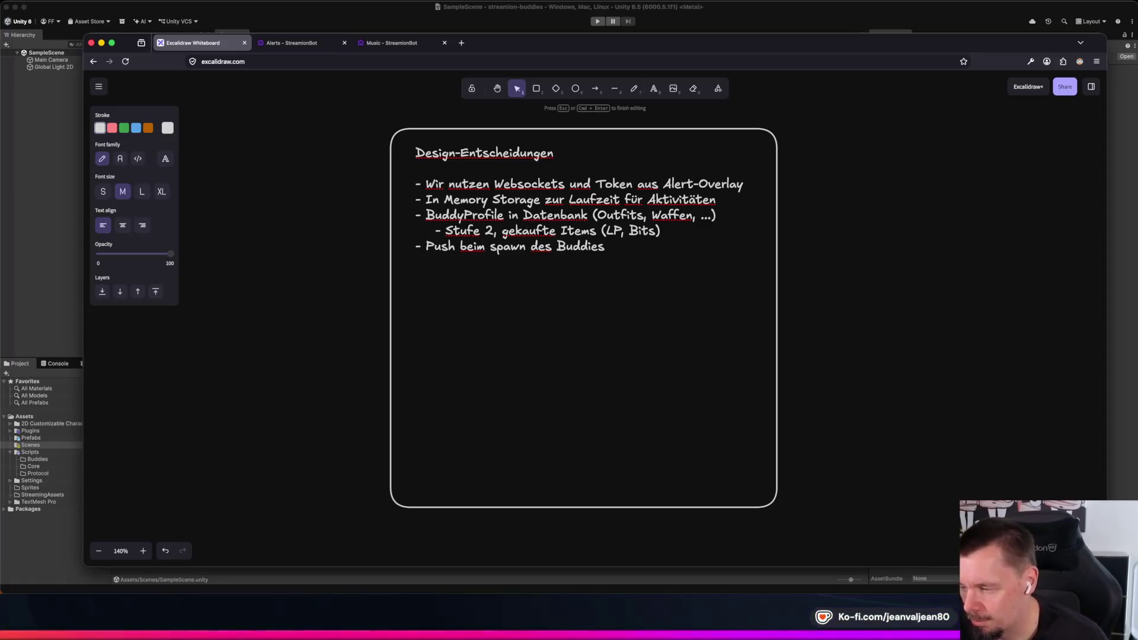
Replace the draft Berechnung bullet with 'Kampflogik wird im Bot berechnet' and finish editing the note
{"action": "type", "text": "- B"}
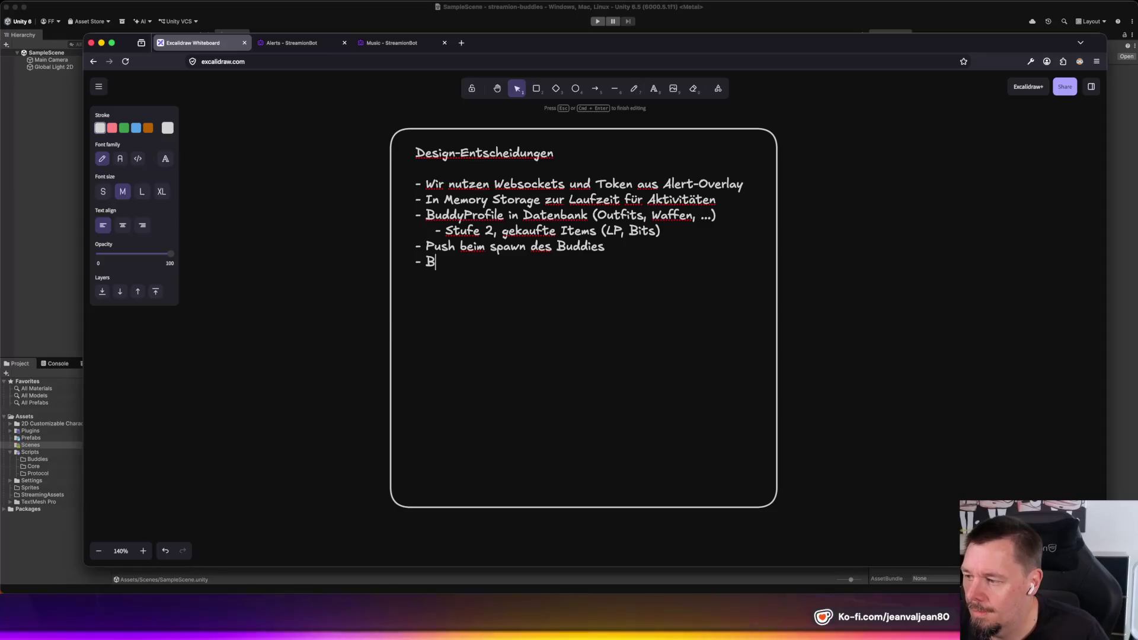
{"action": "type", "text": "erechnu"}
{"action": "key", "text": "BackSpace"}
{"action": "key", "text": "BackSpace"}
{"action": "key", "text": "BackSpace"}
{"action": "type", "text": "hnu"}
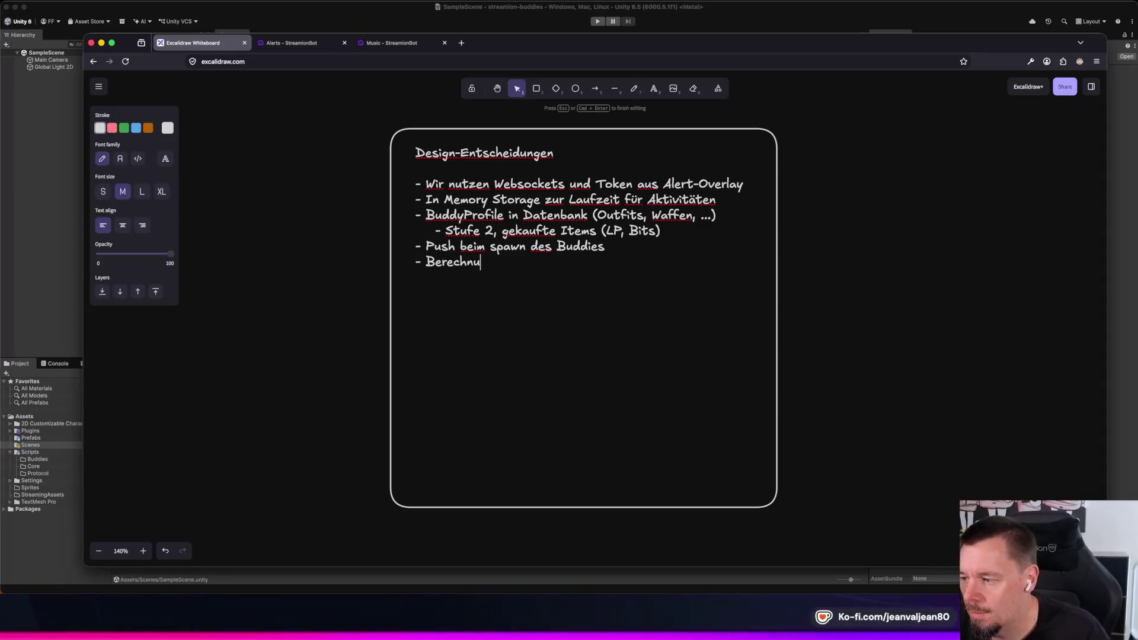
{"action": "type", "text": "ng der K"}
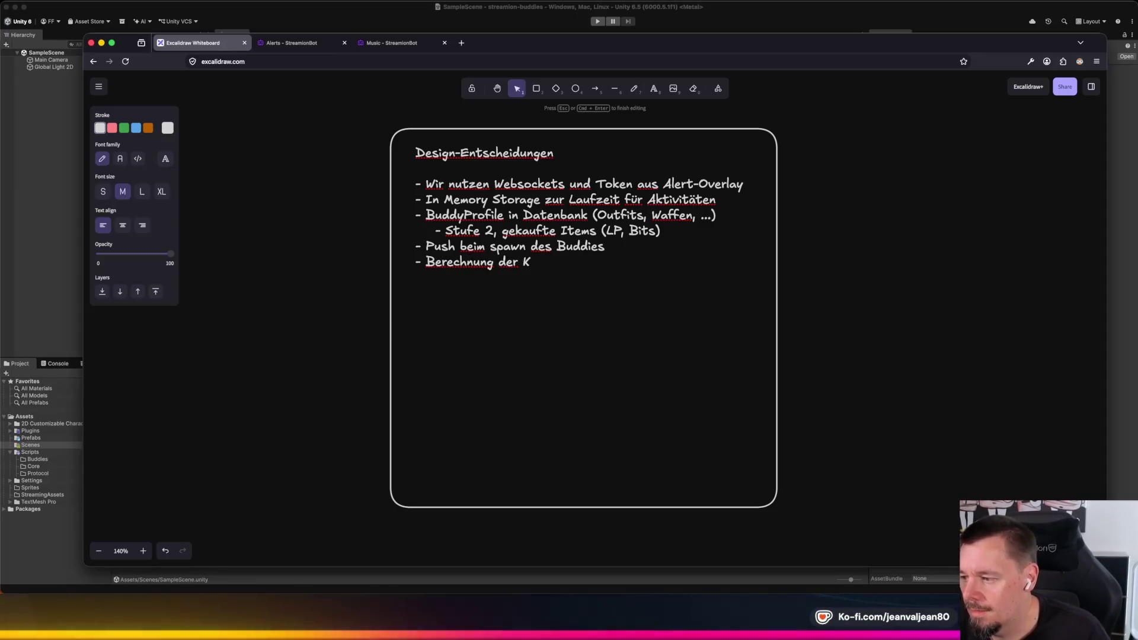
{"action": "key", "text": "shift+super+Left"}
{"action": "type", "text": "- K"}
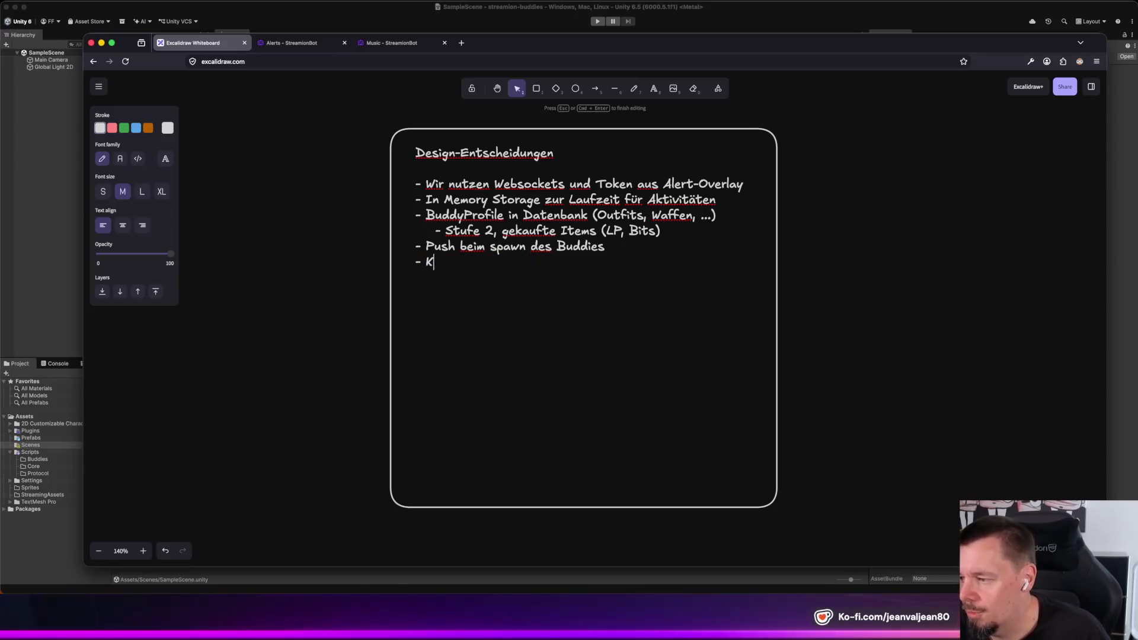
{"action": "type", "text": "ampflogik "}
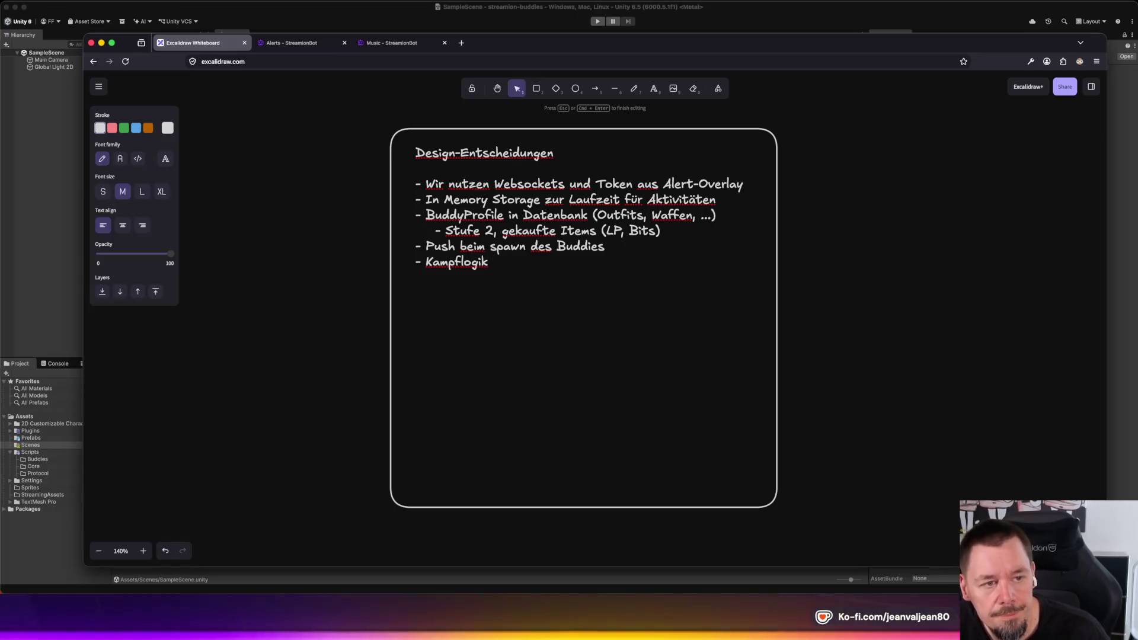
{"action": "type", "text": "wird im Bo"}
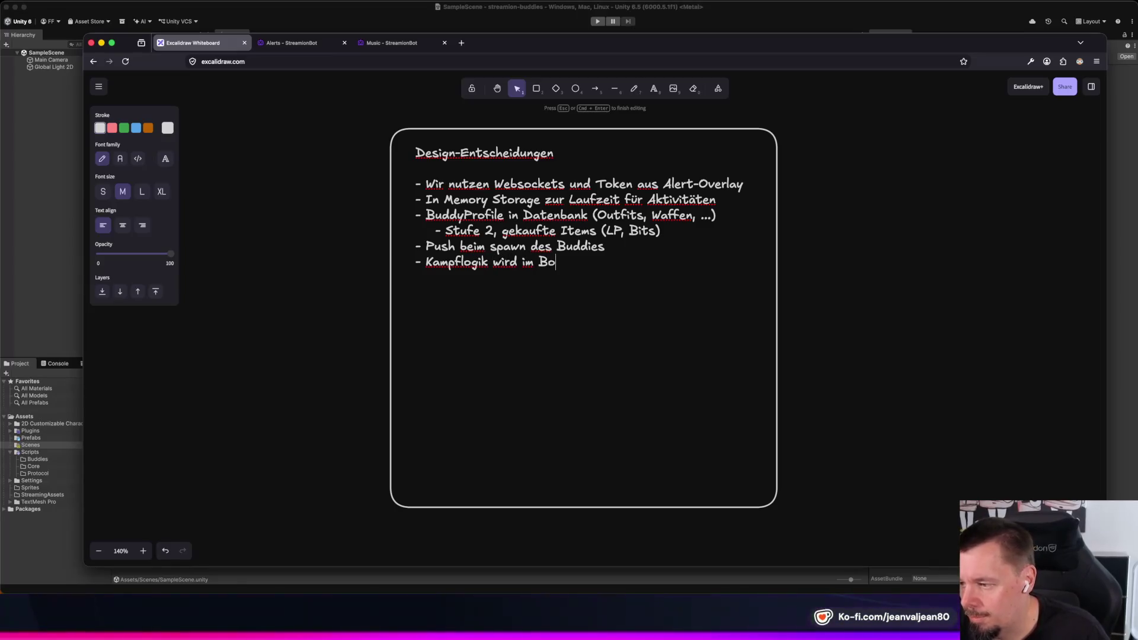
{"action": "type", "text": "t berechnet"}
{"action": "key", "text": "Return"}
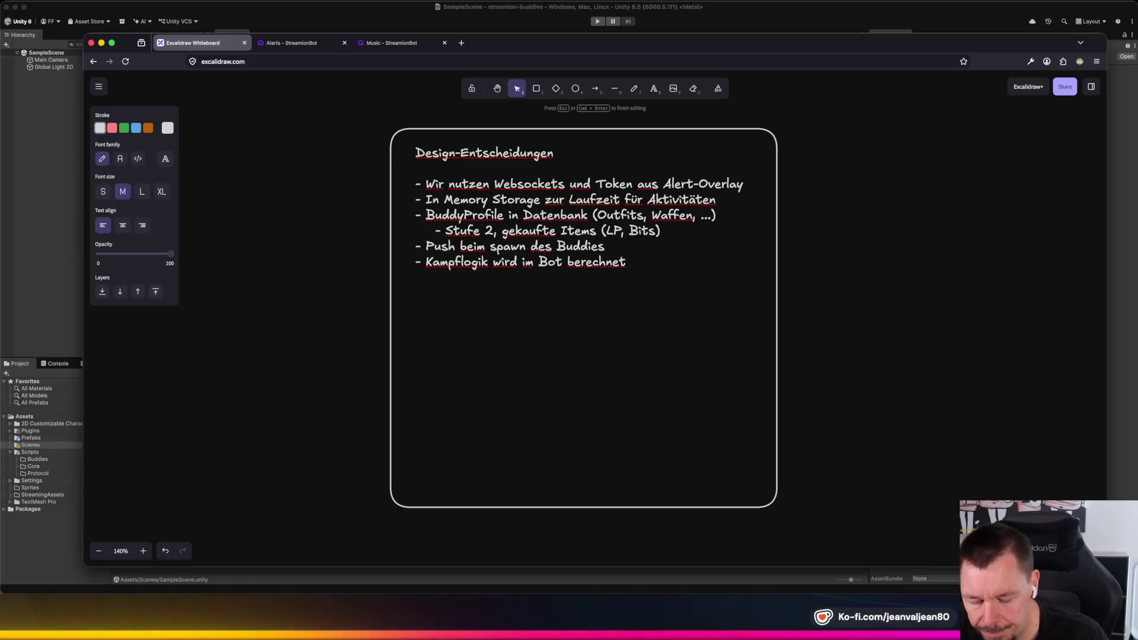
{"action": "key", "text": "super+Tab"}
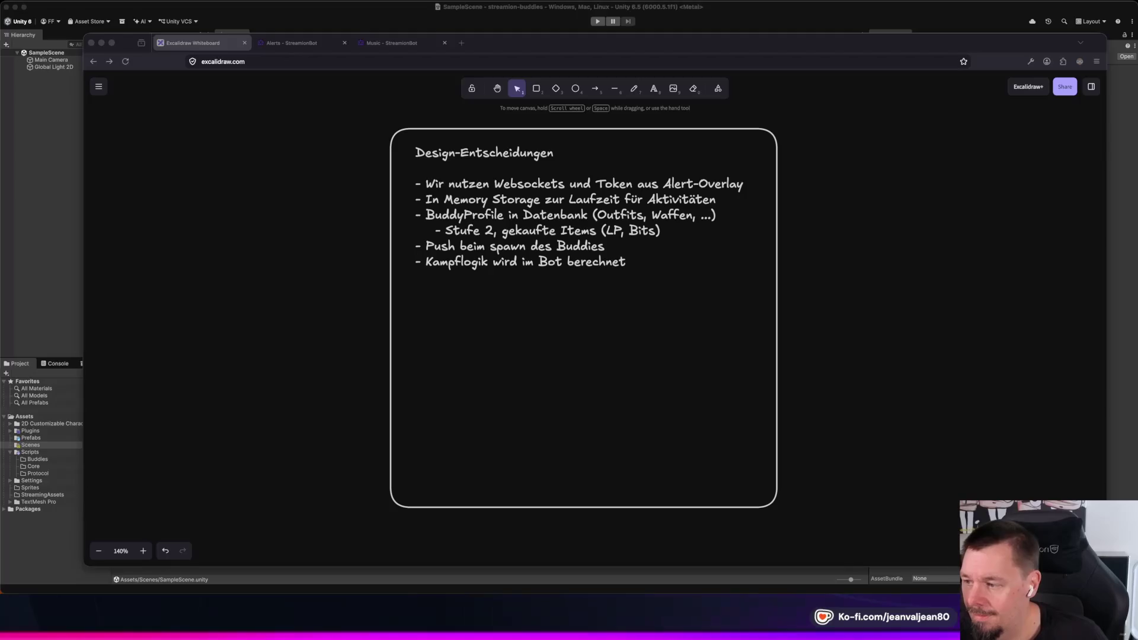
Select the Design-Entscheidungen text block on the whiteboard
{"action": "left_click", "coordinate": [658, 267]}
Open the design-notes text for editing, leave it unchanged, and bring the Unity editor forward
{"action": "left_click", "coordinate": [652, 264]}
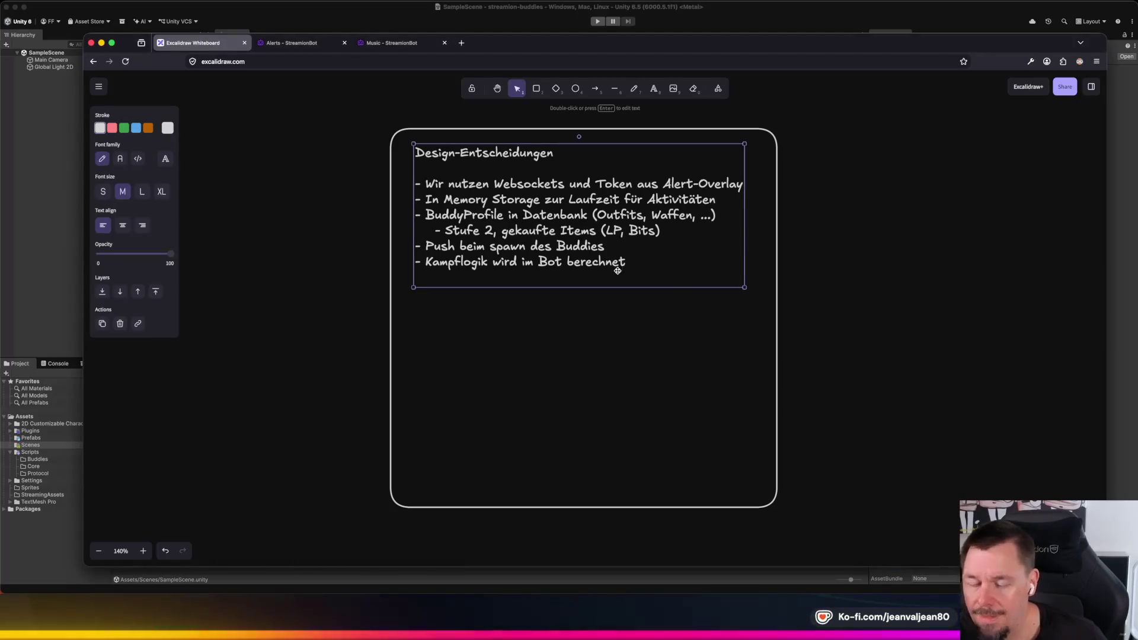
{"action": "double_click", "coordinate": [657, 264]}
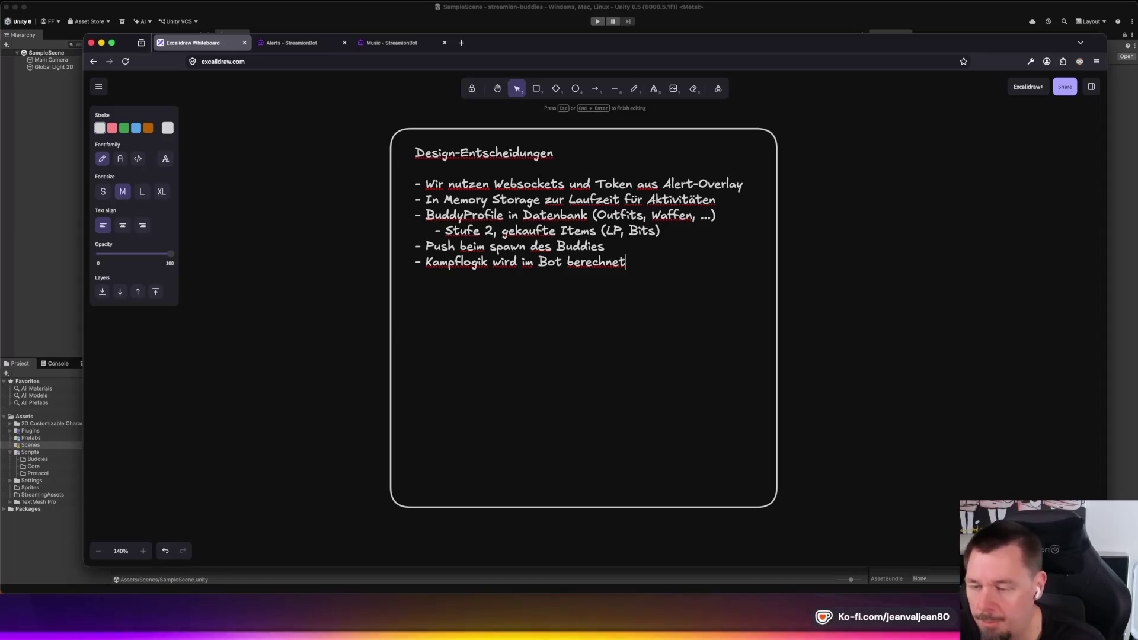
{"action": "left_click", "coordinate": [46, 311]}
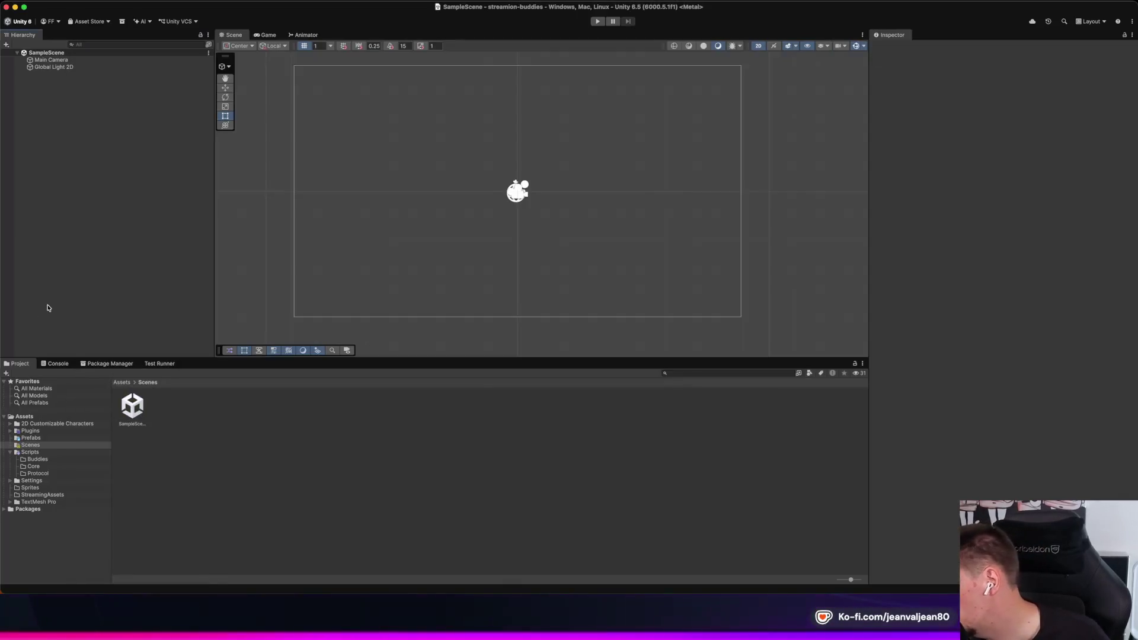
{"action": "left_click", "coordinate": [108, 363]}
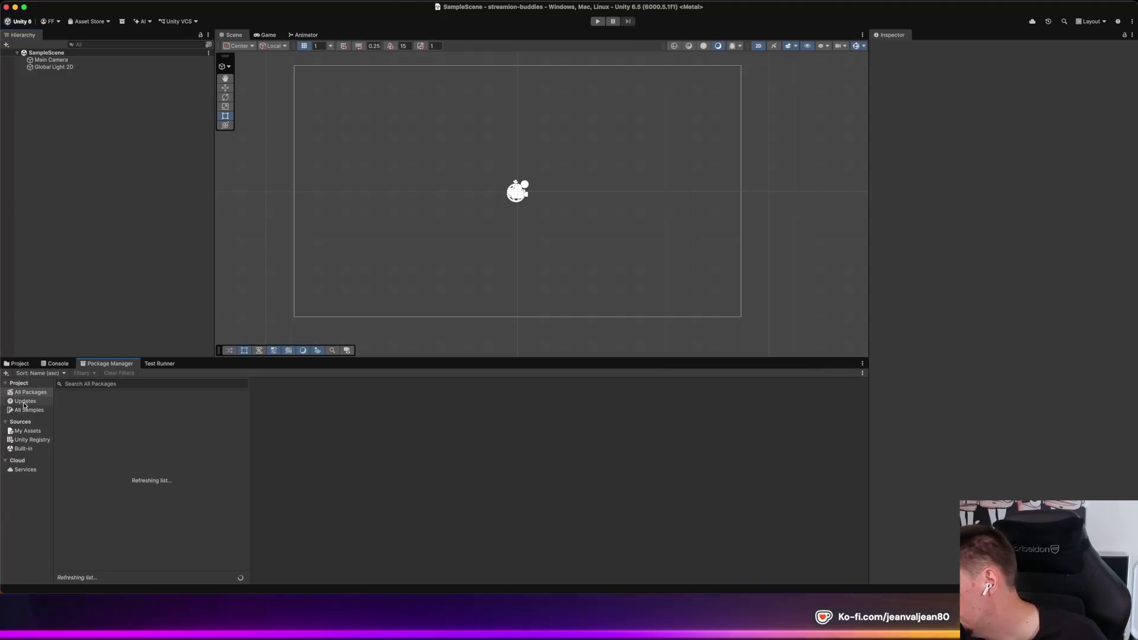
{"action": "left_click", "coordinate": [115, 436]}
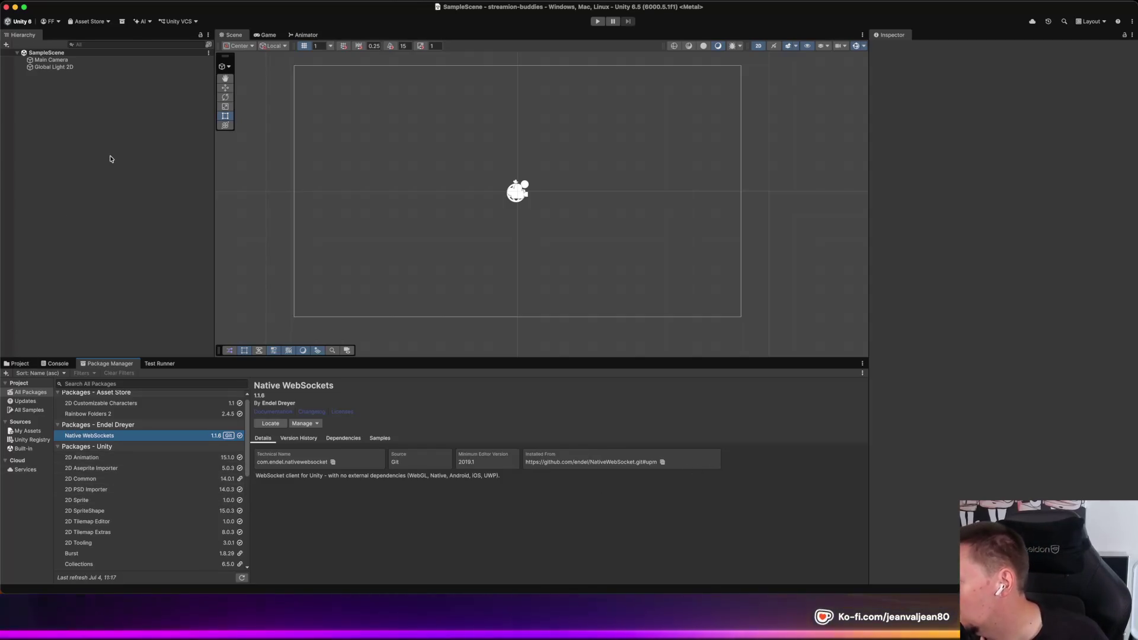
{"action": "left_click", "coordinate": [20, 363]}
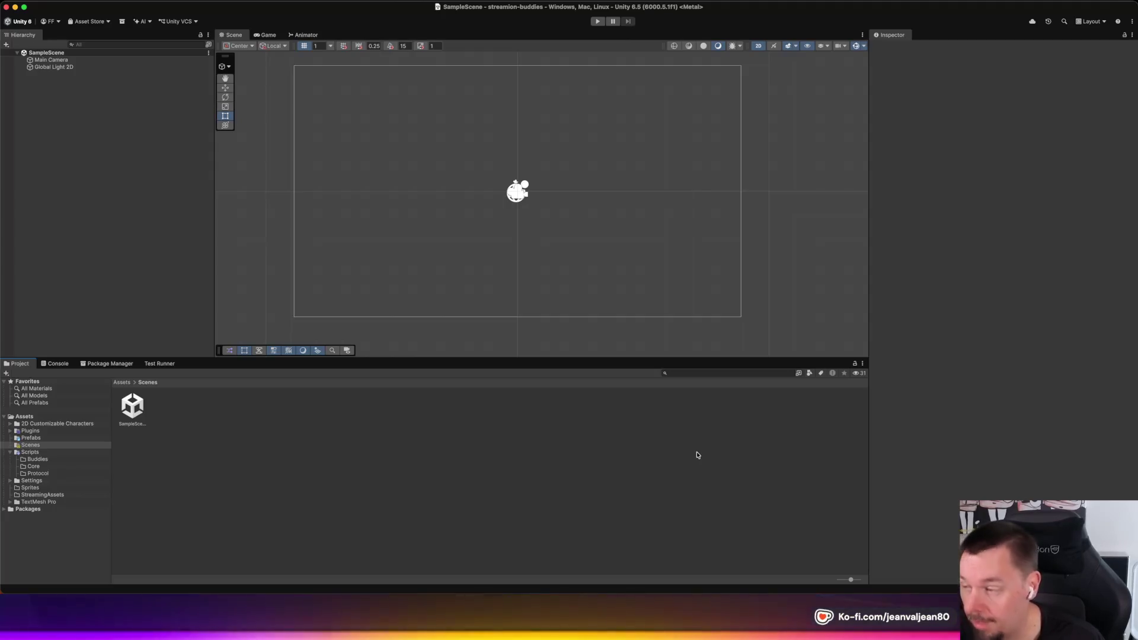
Browse the Editor and Visual Scripting pages of Project Settings, then close the window
{"action": "left_click", "coordinate": [67, 1]}
{"action": "left_click", "coordinate": [117, 296]}
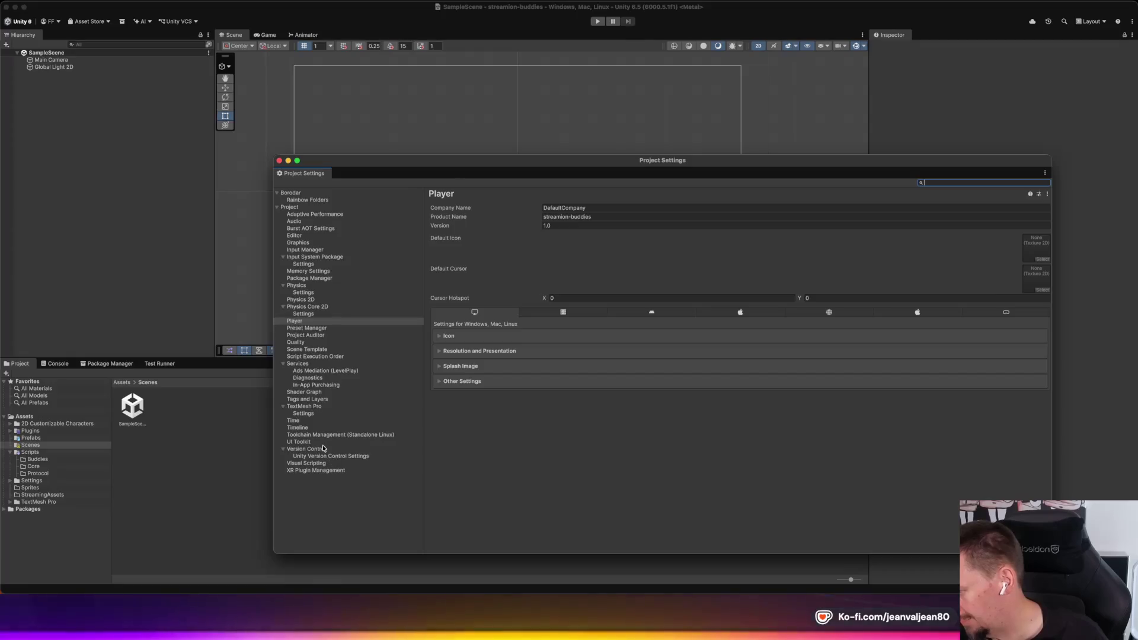
{"action": "left_click", "coordinate": [306, 237]}
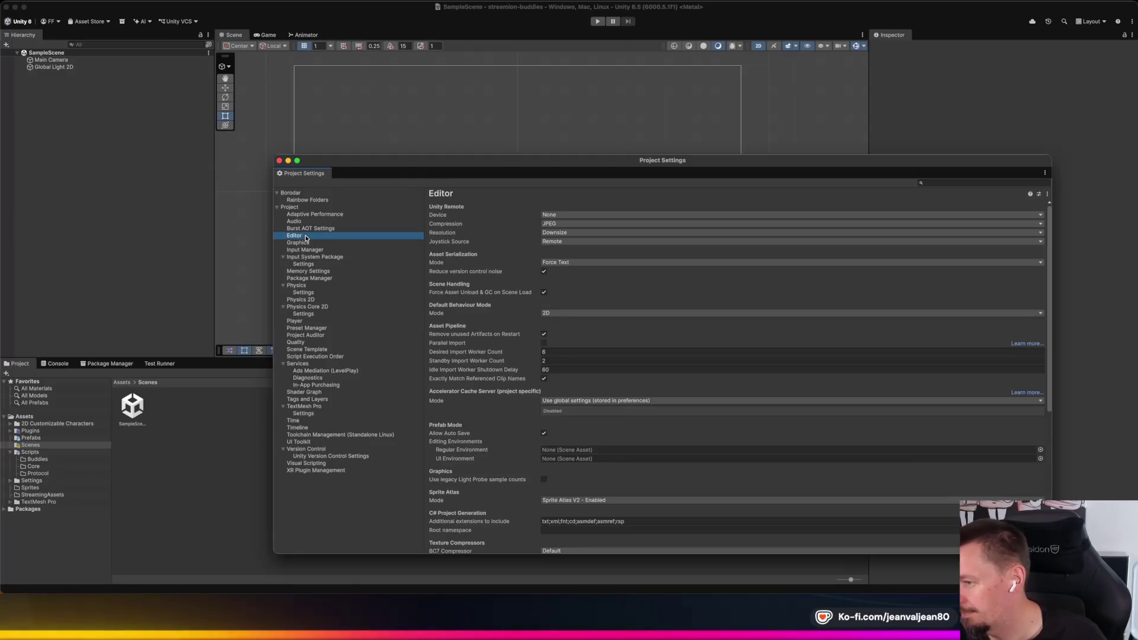
{"action": "scroll", "coordinate": [620, 359], "scroll_direction": "down", "scroll_amount": 5}
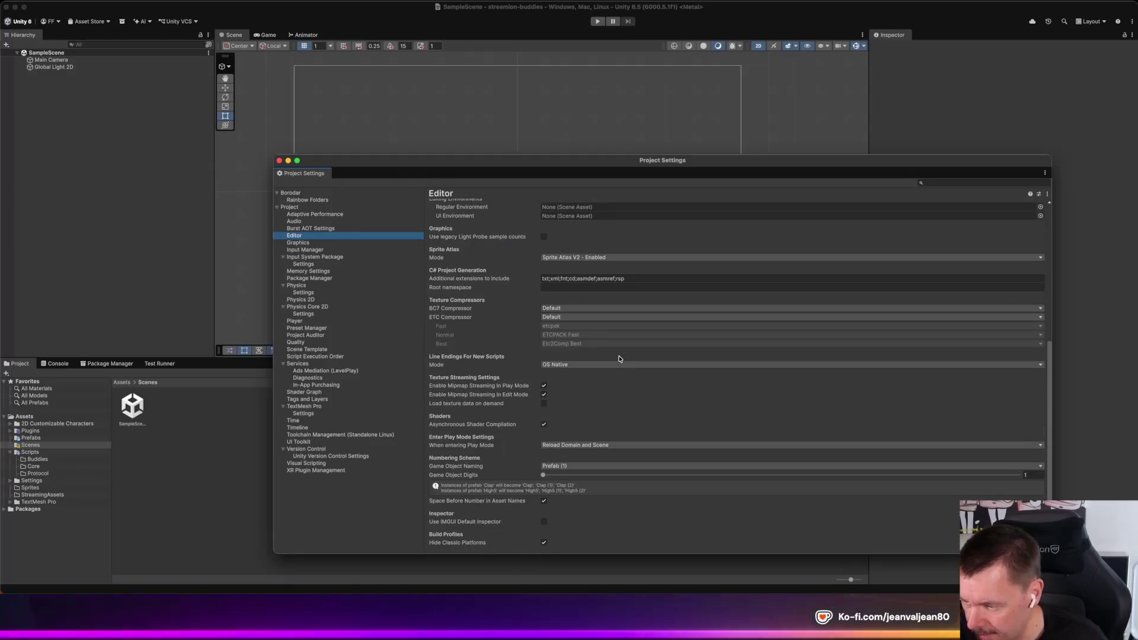
{"action": "scroll", "coordinate": [593, 362], "scroll_direction": "up", "scroll_amount": 2}
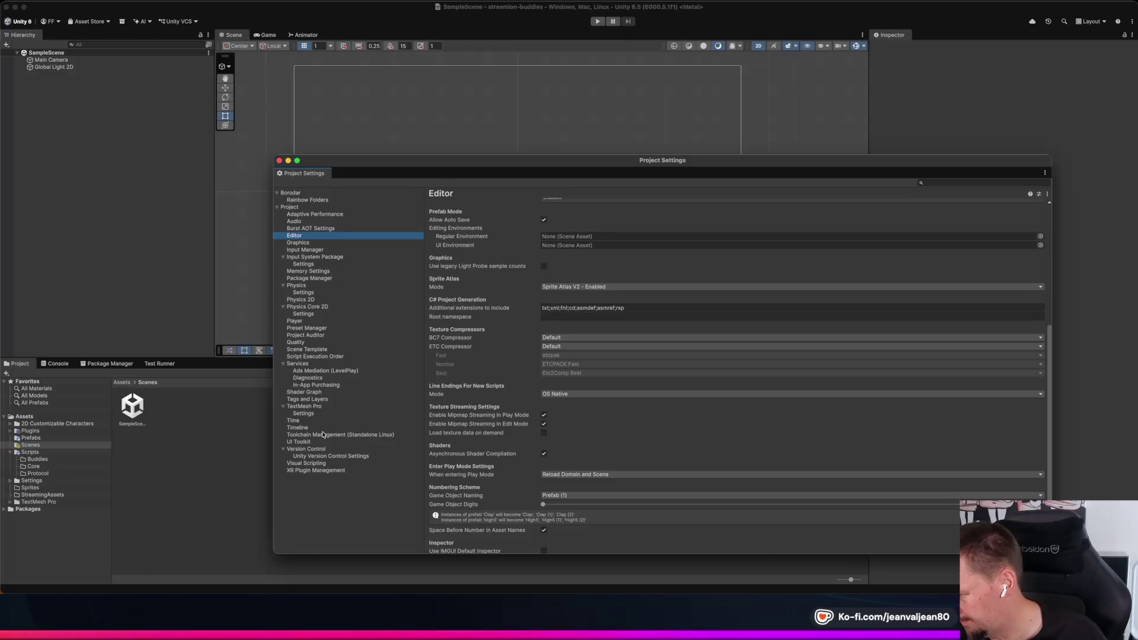
{"action": "left_click", "coordinate": [335, 465]}
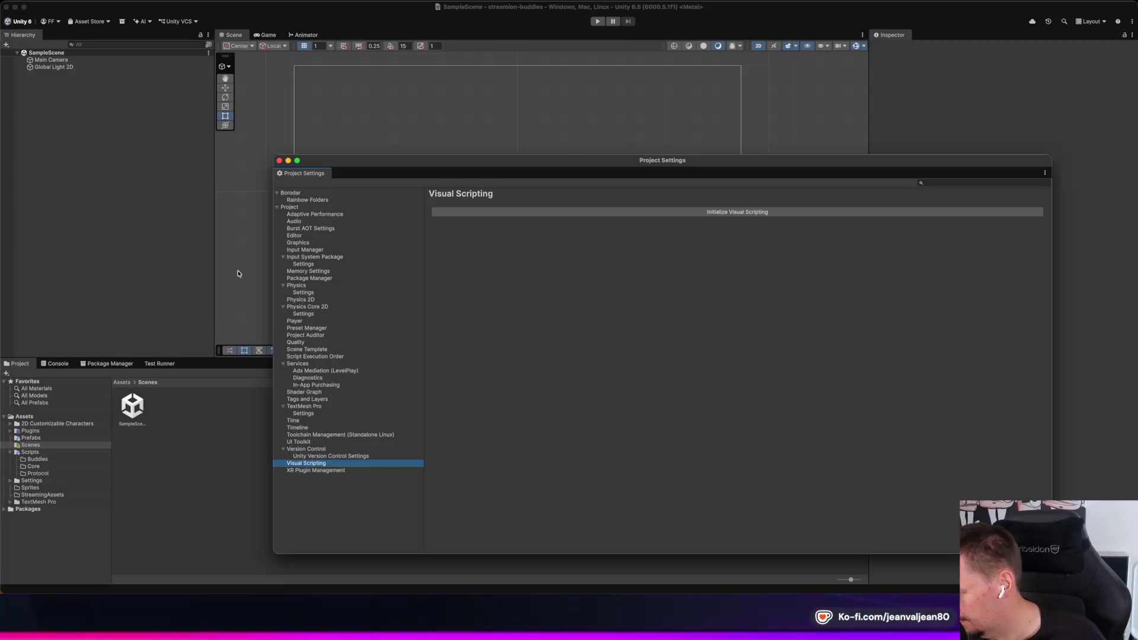
{"action": "left_click", "coordinate": [279, 160]}
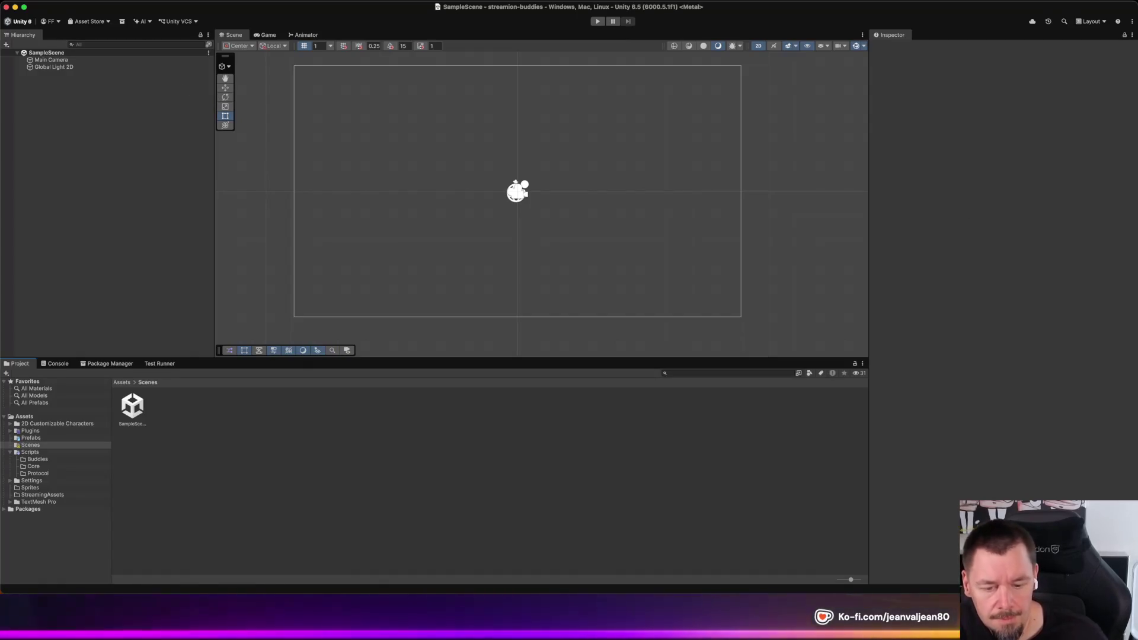
Search 'unity c# version' in a new Firefox tab and open Unity's C# compiler reference page
{"action": "key", "text": "super+Tab"}
{"action": "left_click", "coordinate": [465, 42]}
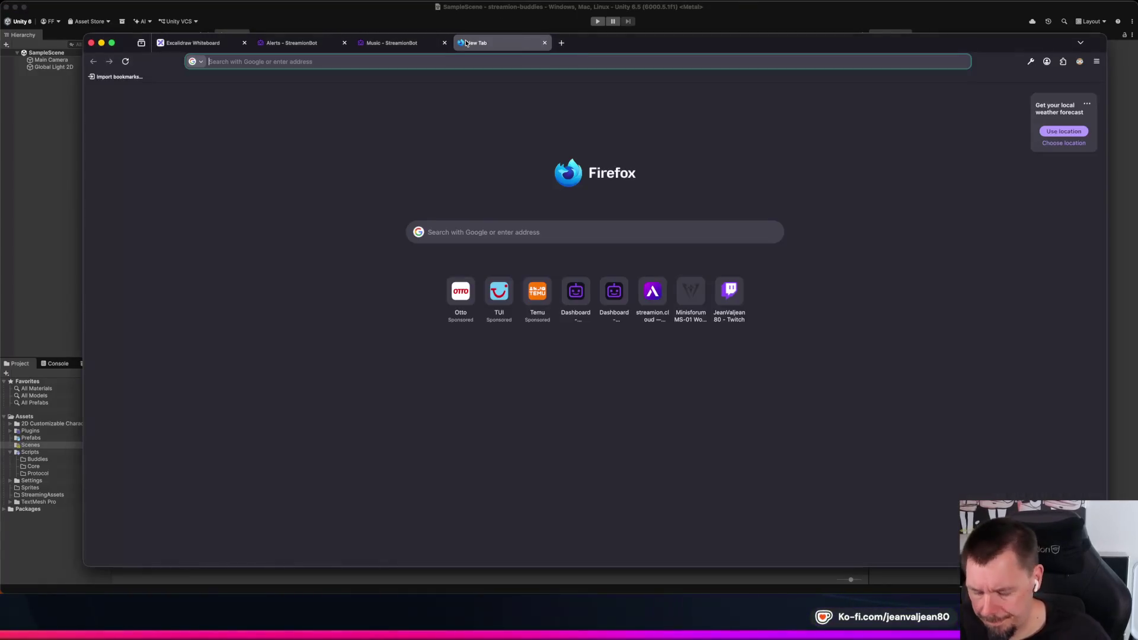
{"action": "type", "text": "unity "}
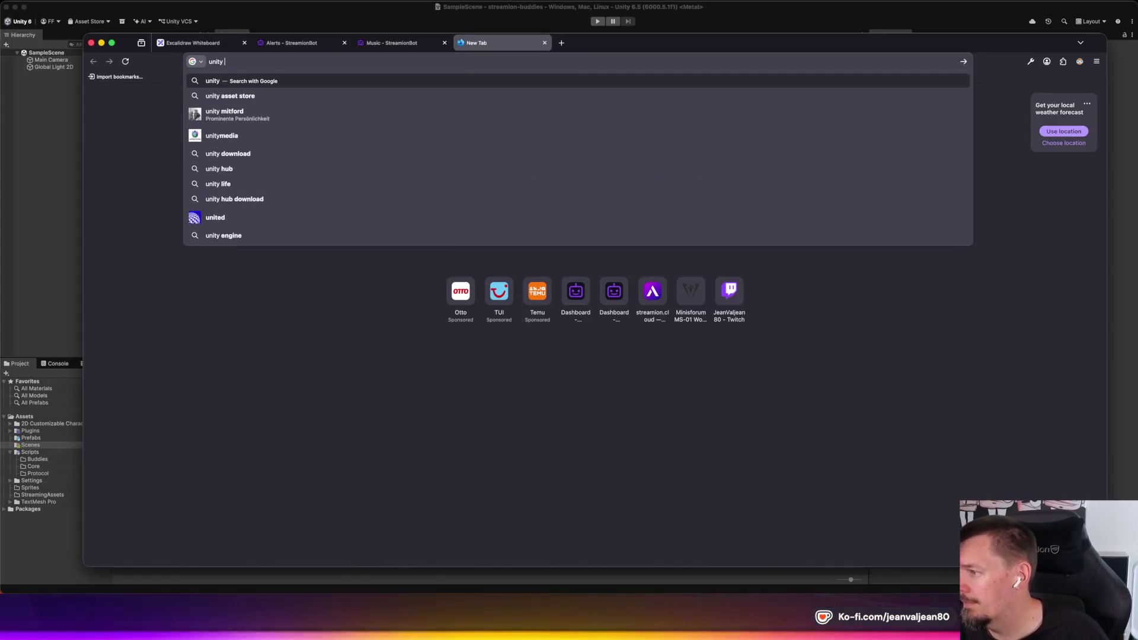
{"action": "type", "text": "c# version"}
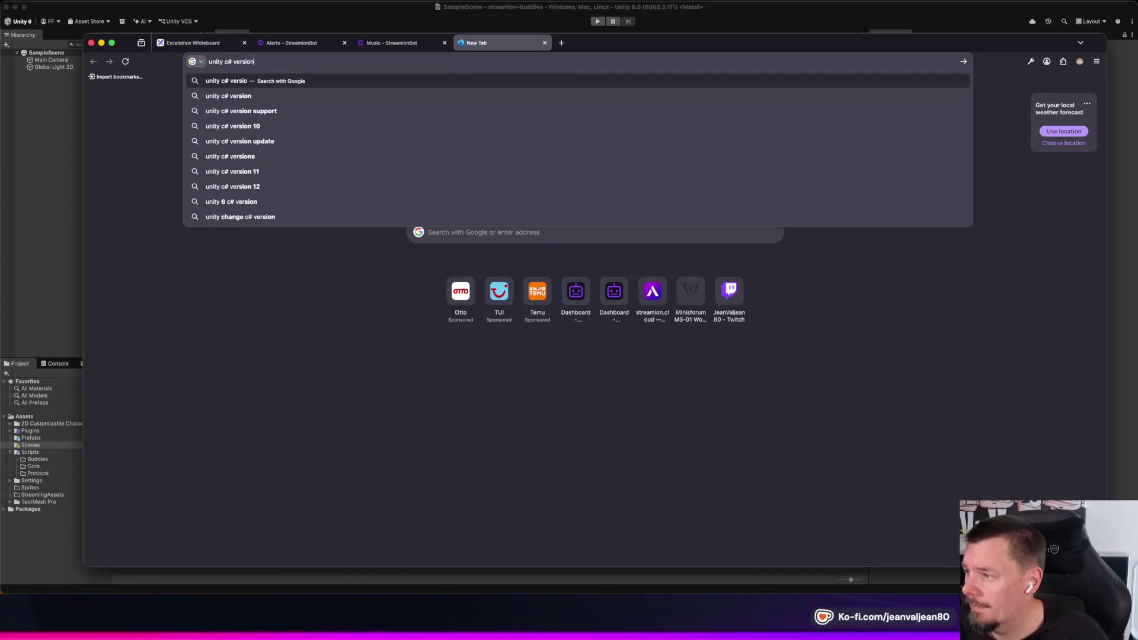
{"action": "key", "text": "Return"}
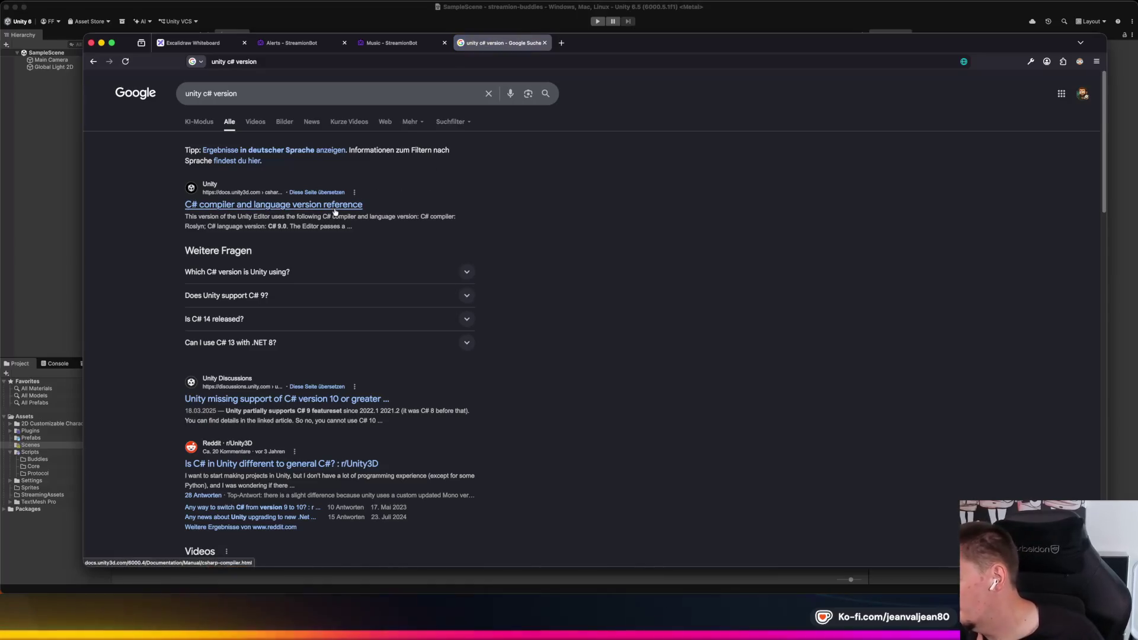
{"action": "left_click", "coordinate": [335, 208]}
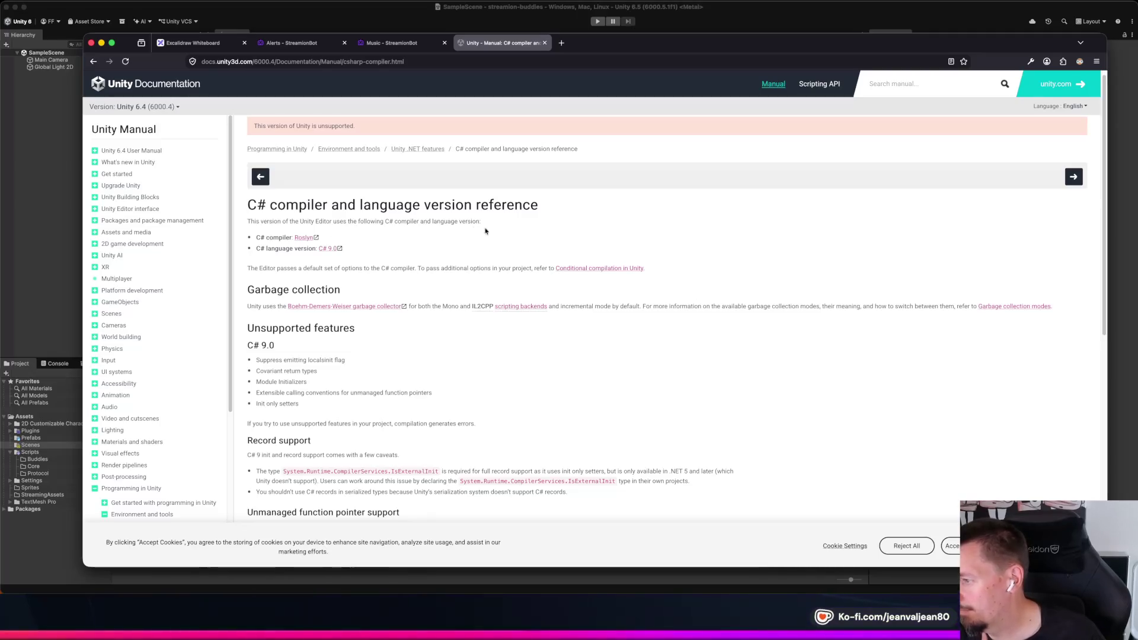
Switch the C# compiler documentation to Unity 6.5
{"action": "scroll", "coordinate": [508, 255], "scroll_direction": "up", "scroll_amount": 1}
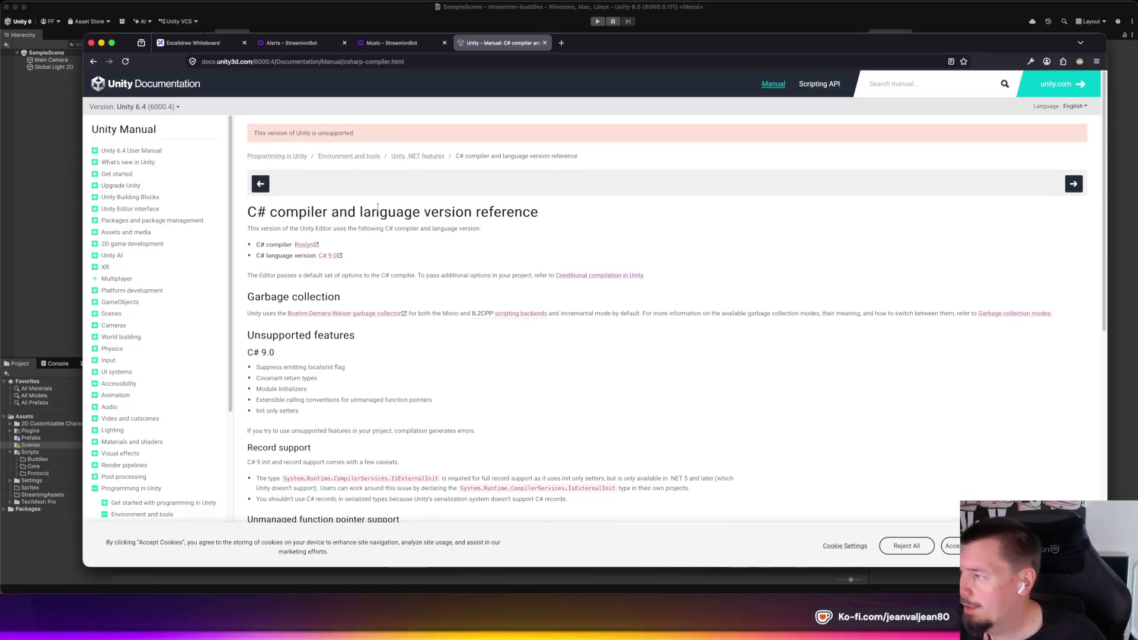
{"action": "left_click", "coordinate": [160, 109]}
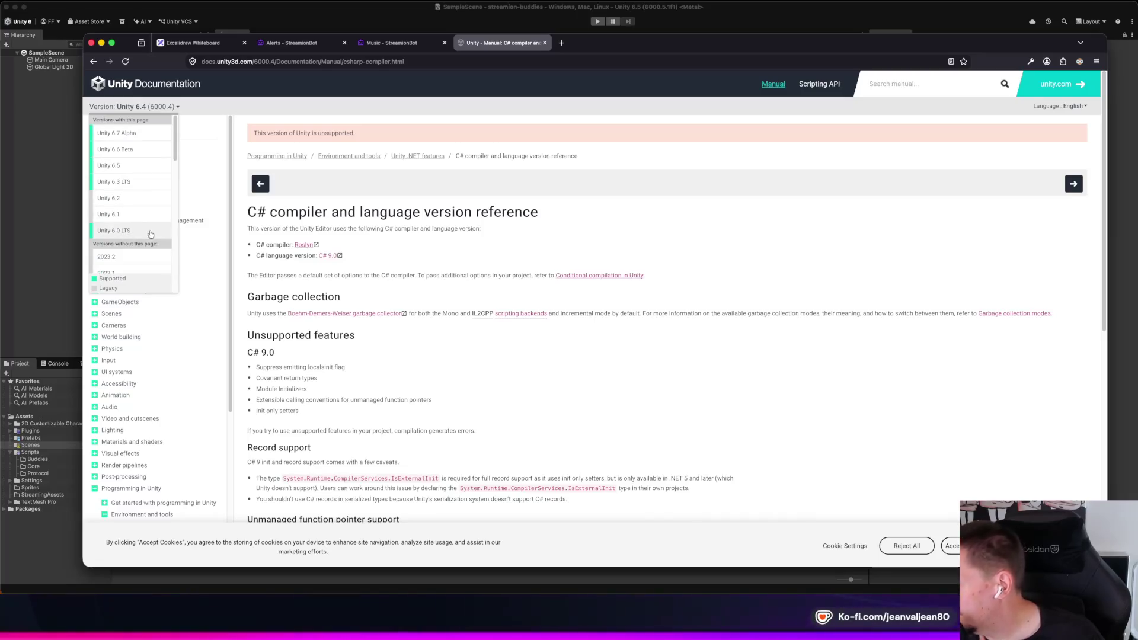
{"action": "left_click", "coordinate": [134, 167]}
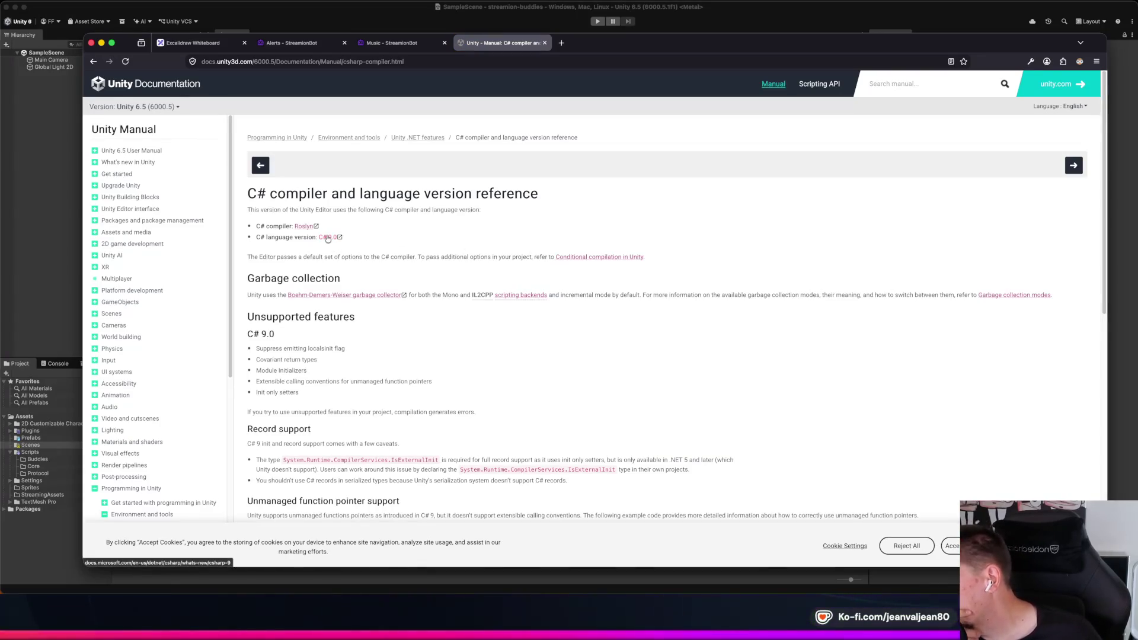
Check the linked C# 9.0 feature history page and close it again
{"action": "scroll", "coordinate": [493, 279], "scroll_direction": "down", "scroll_amount": 1}
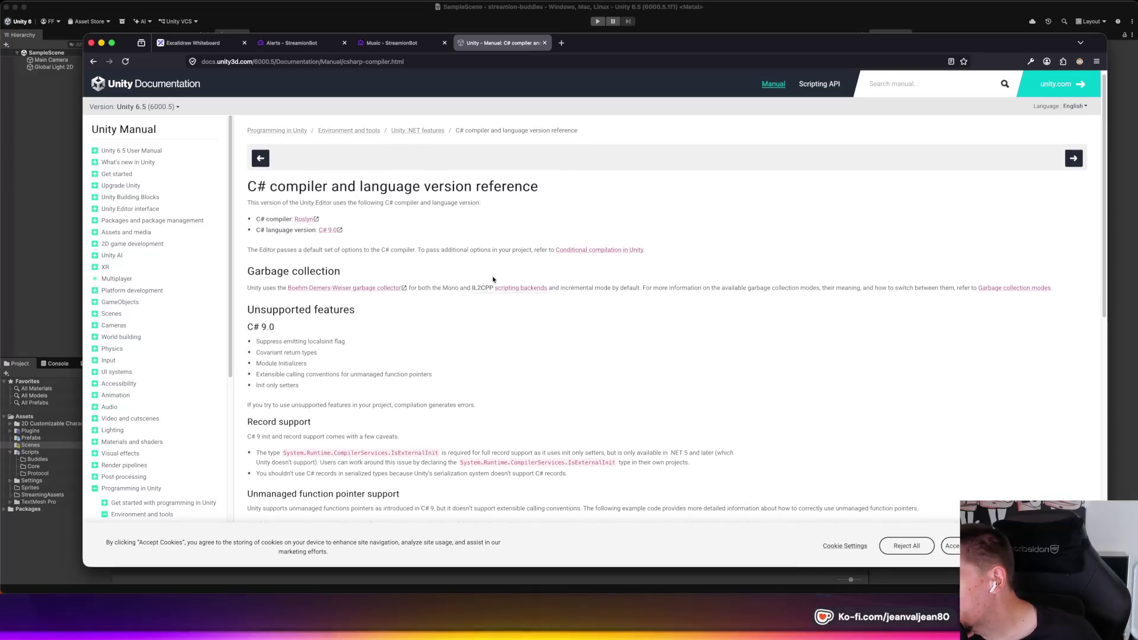
{"action": "scroll", "coordinate": [494, 279], "scroll_direction": "down", "scroll_amount": 3}
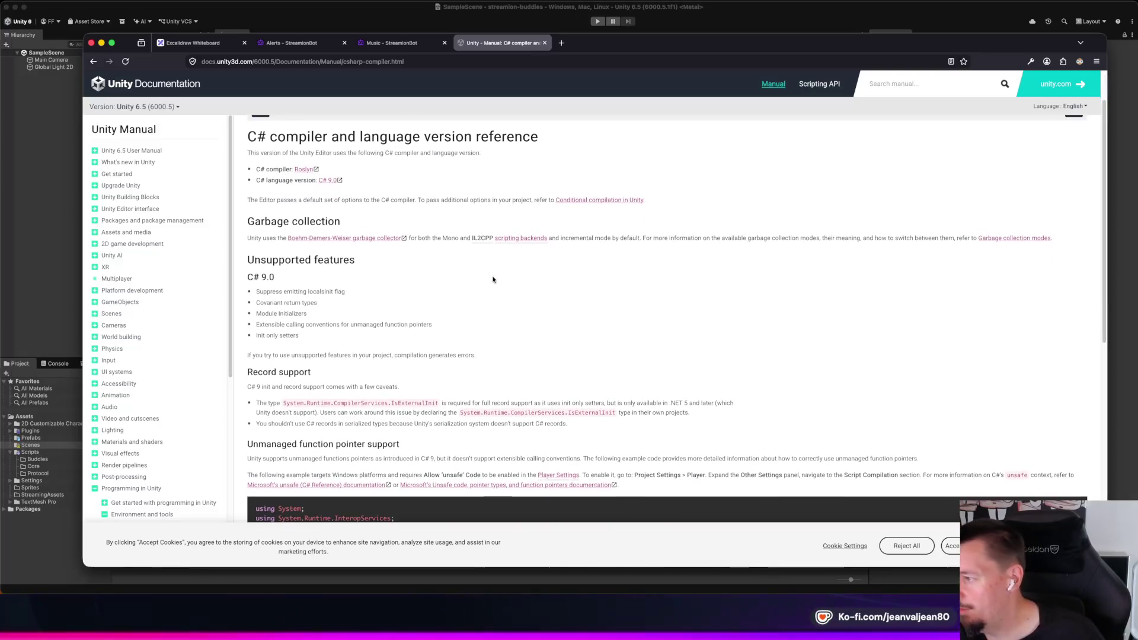
{"action": "left_click", "coordinate": [333, 181]}
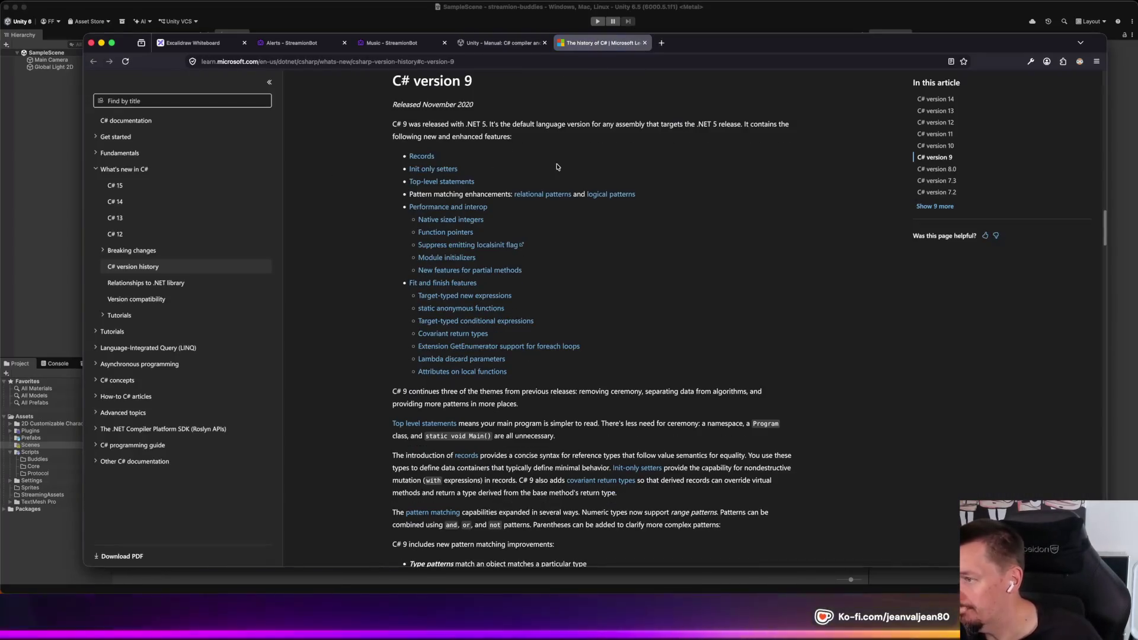
{"action": "left_click", "coordinate": [644, 44]}
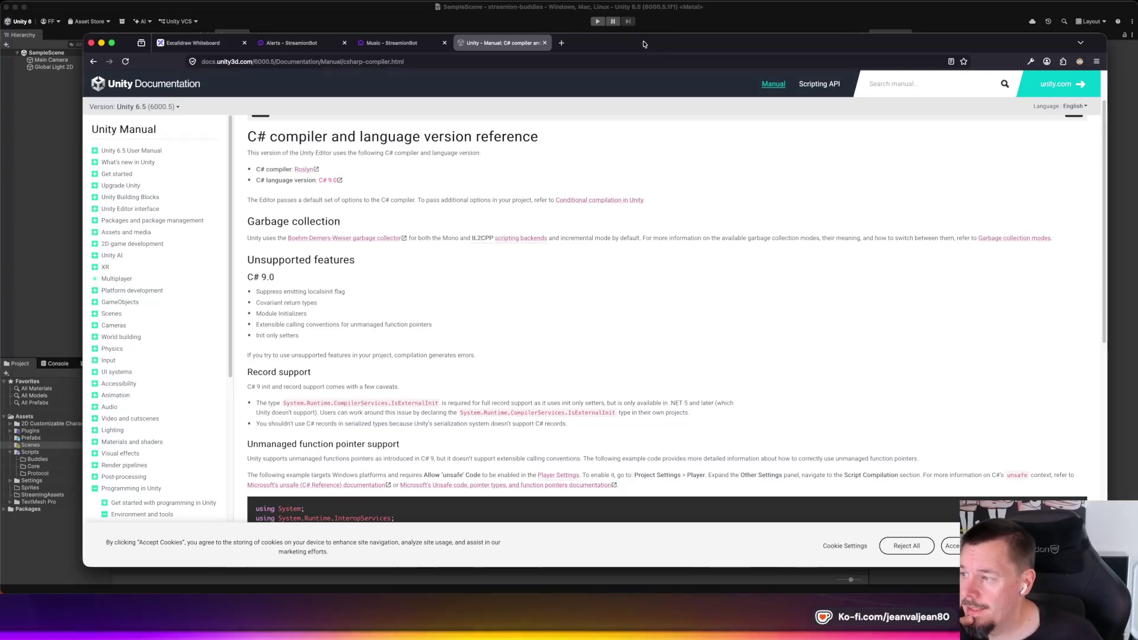
Read further down the page and dismiss the cookie consent banner
{"action": "scroll", "coordinate": [622, 358], "scroll_direction": "down", "scroll_amount": 5}
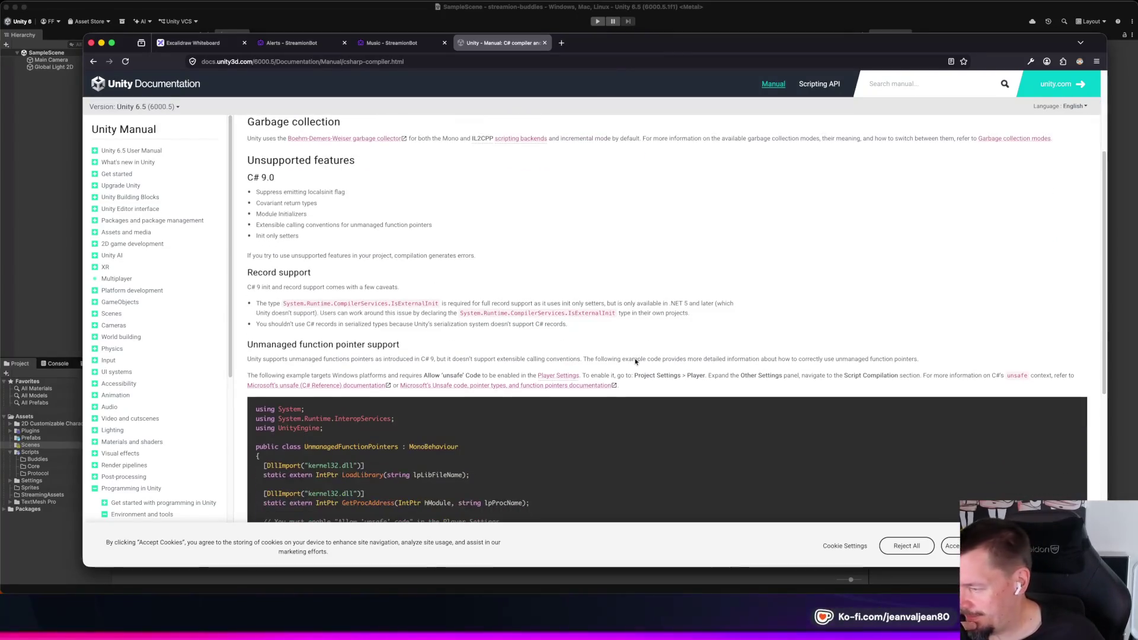
{"action": "scroll", "coordinate": [635, 361], "scroll_direction": "down", "scroll_amount": 5}
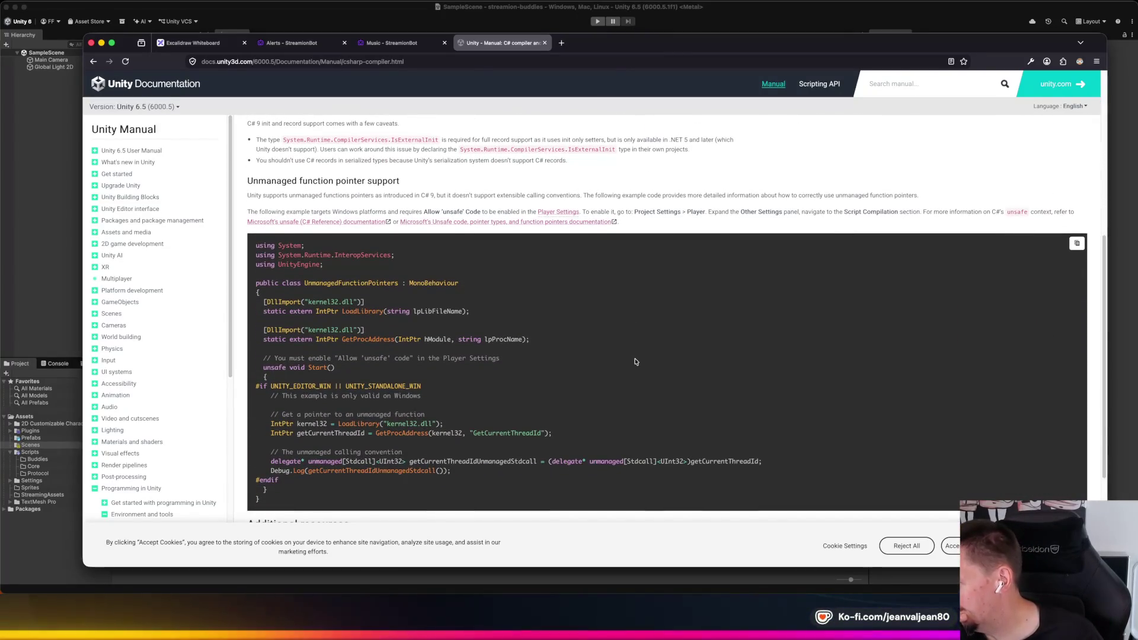
{"action": "scroll", "coordinate": [635, 362], "scroll_direction": "down", "scroll_amount": 4}
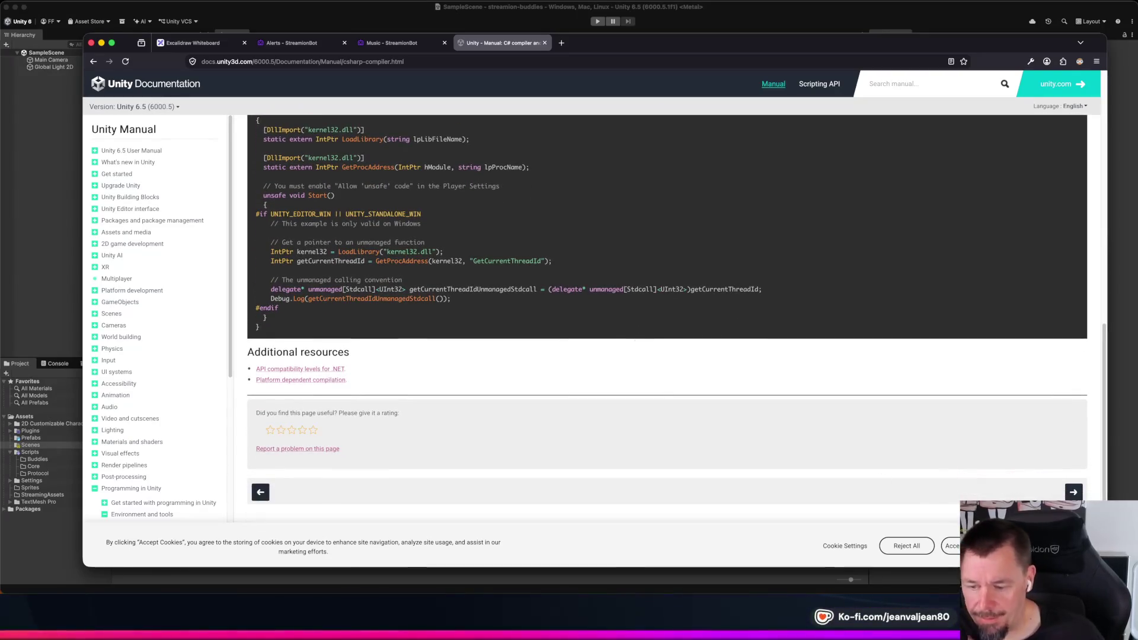
{"action": "left_click", "coordinate": [952, 545]}
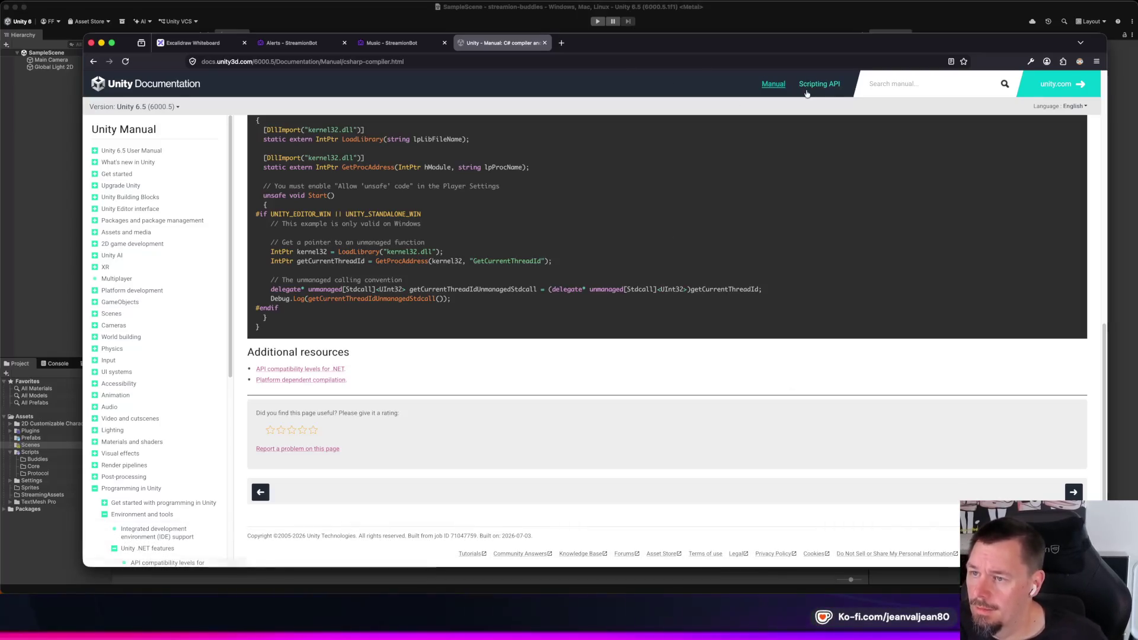
{"action": "scroll", "coordinate": [564, 265], "scroll_direction": "up", "scroll_amount": 3}
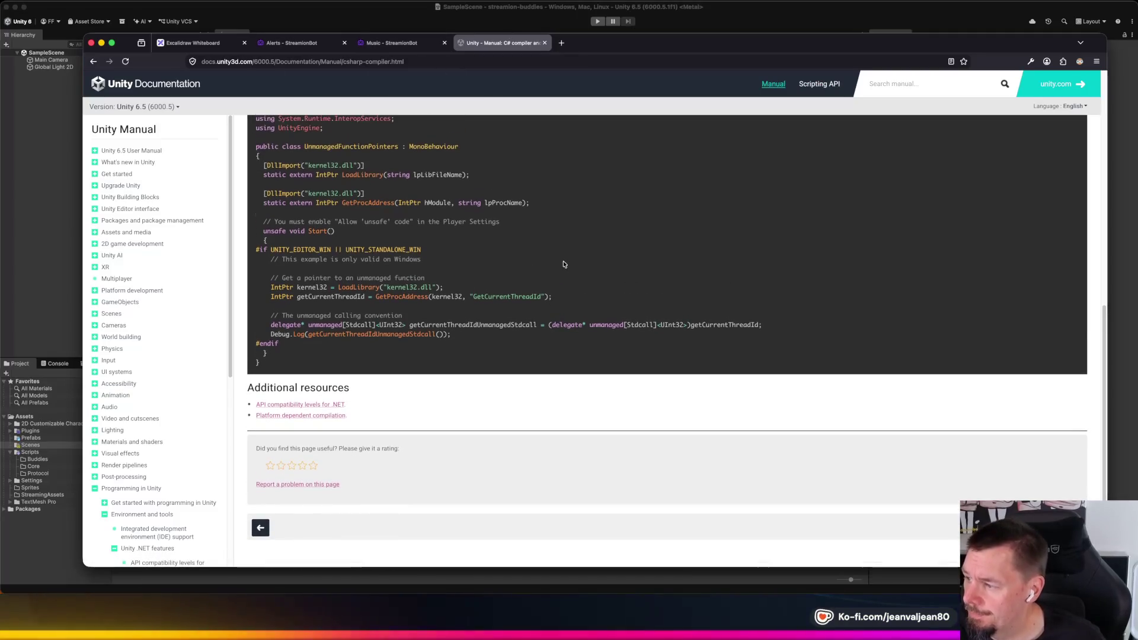
Glance over the Design-Entscheidungen notes on the Excalidraw tab, then return to Unity
{"action": "left_click", "coordinate": [196, 43]}
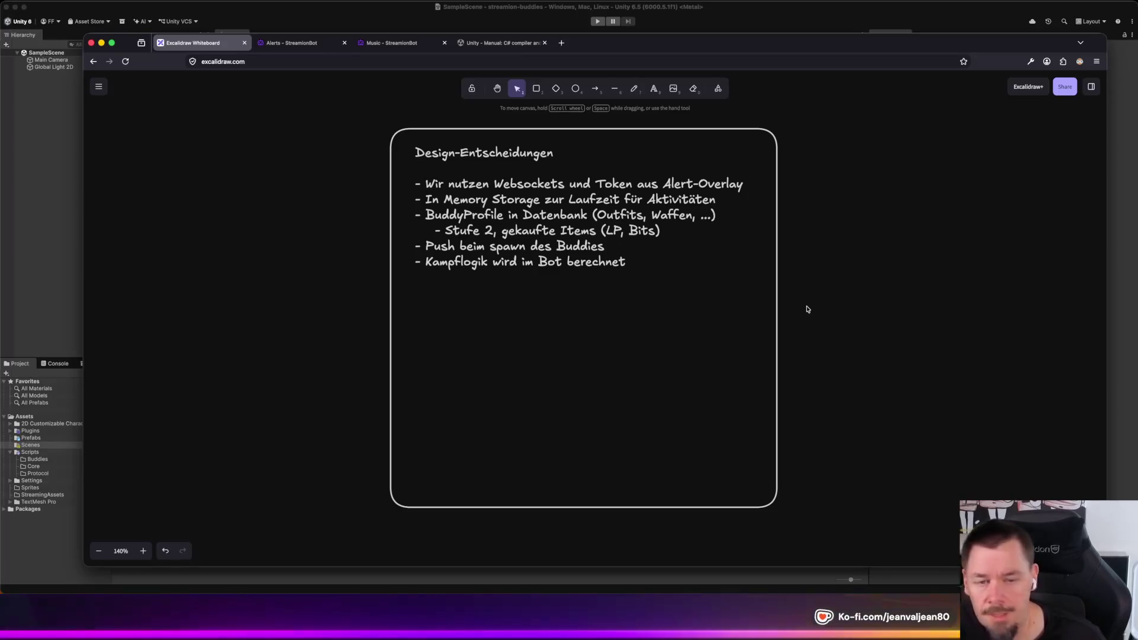
{"action": "left_click", "coordinate": [59, 293]}
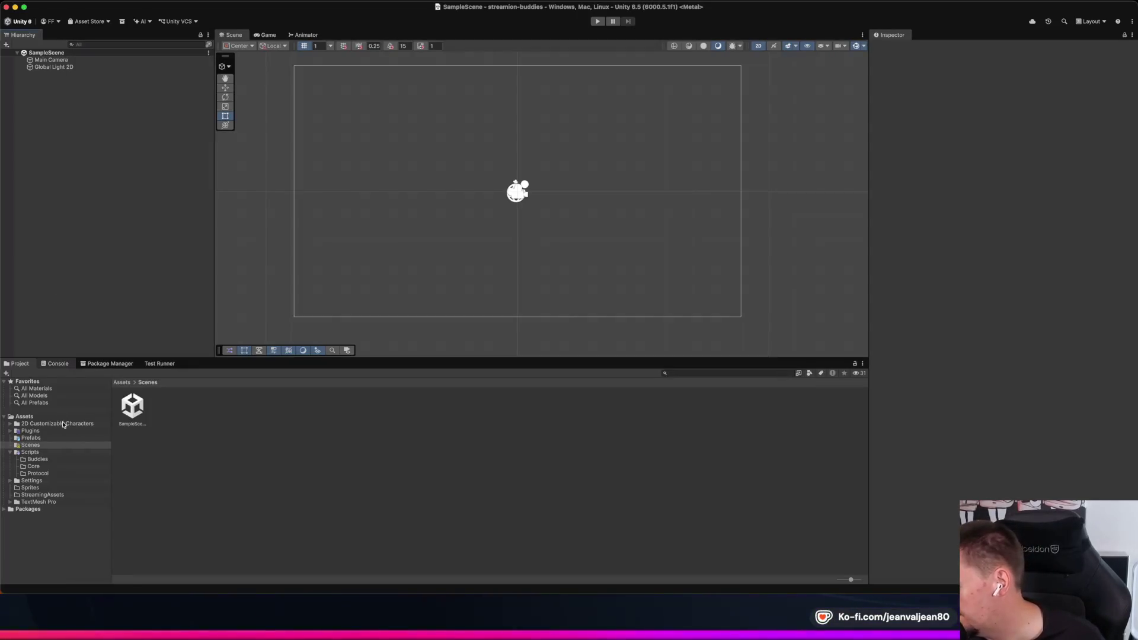
Browse to 2D Customizable Characters > Character Editor > Scenes and open the Character Editor scene
{"action": "left_click", "coordinate": [64, 424]}
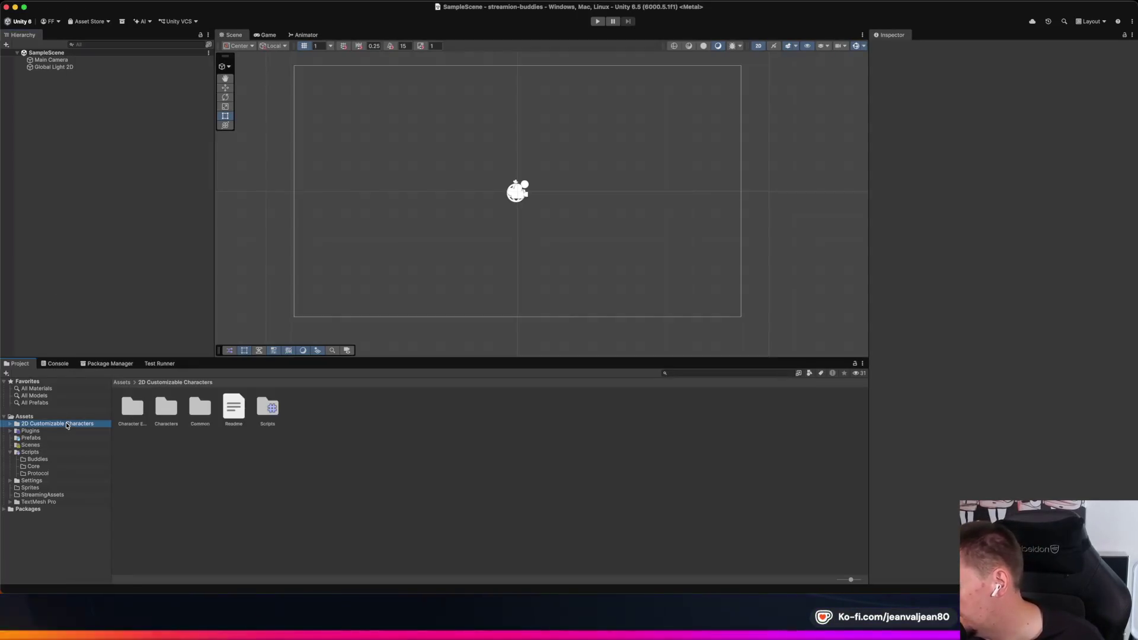
{"action": "left_click", "coordinate": [10, 424]}
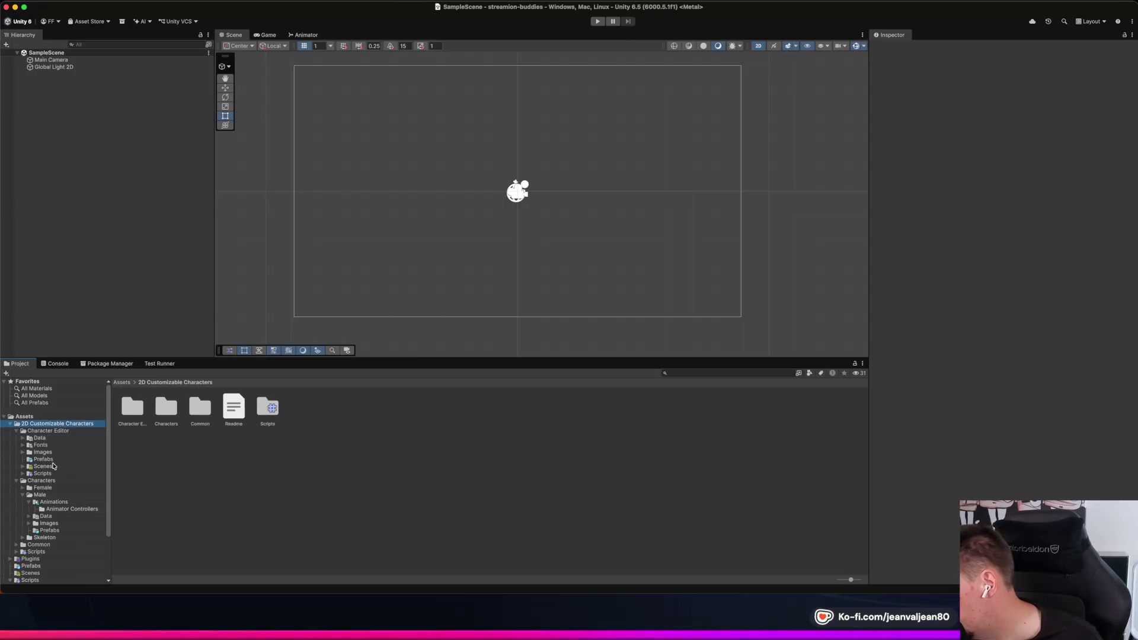
{"action": "left_click", "coordinate": [42, 467]}
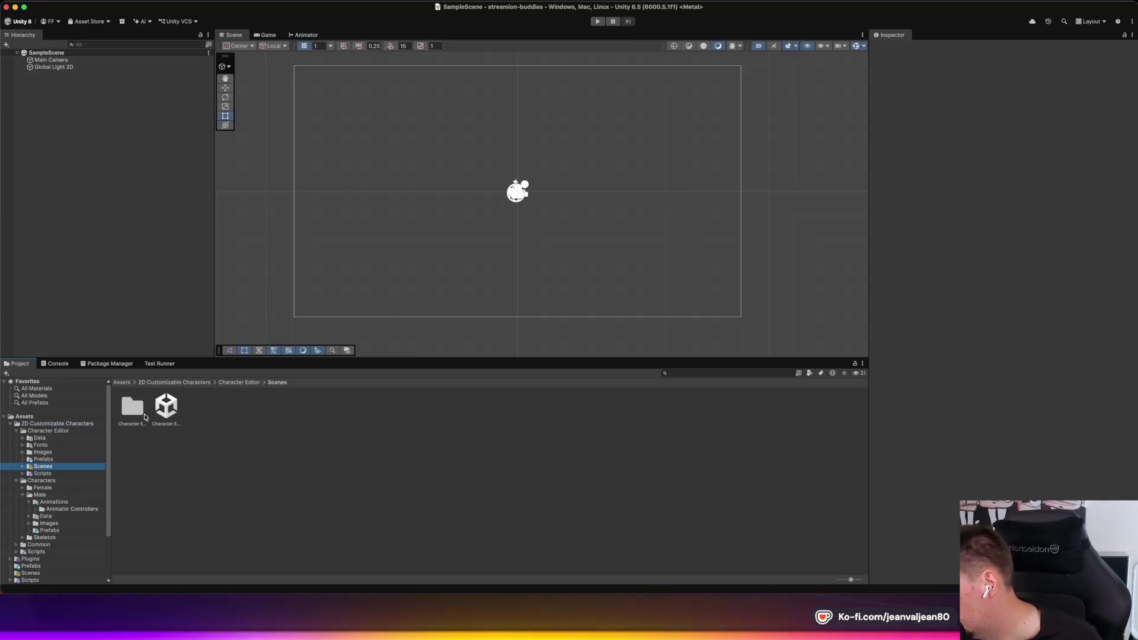
{"action": "left_click", "coordinate": [166, 408]}
{"action": "double_click", "coordinate": [168, 407]}
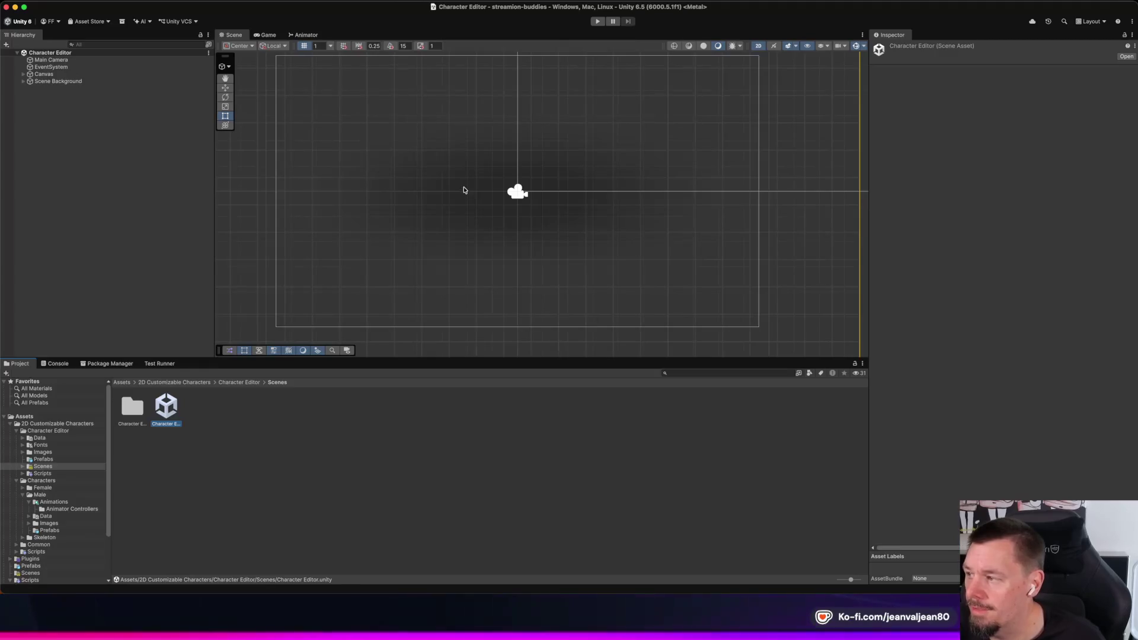
Enter Play mode and randomize the three preview characters into green-outfitted males
{"action": "scroll", "coordinate": [483, 190], "scroll_direction": "down", "scroll_amount": 3}
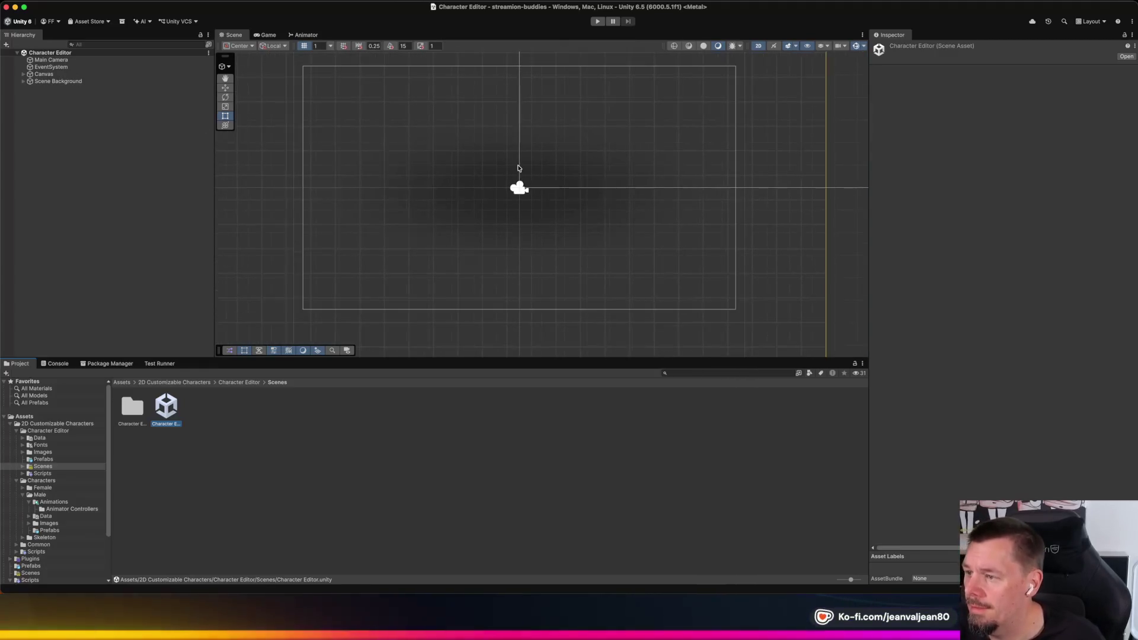
{"action": "scroll", "coordinate": [518, 168], "scroll_direction": "down", "scroll_amount": 2}
{"action": "left_click", "coordinate": [598, 23]}
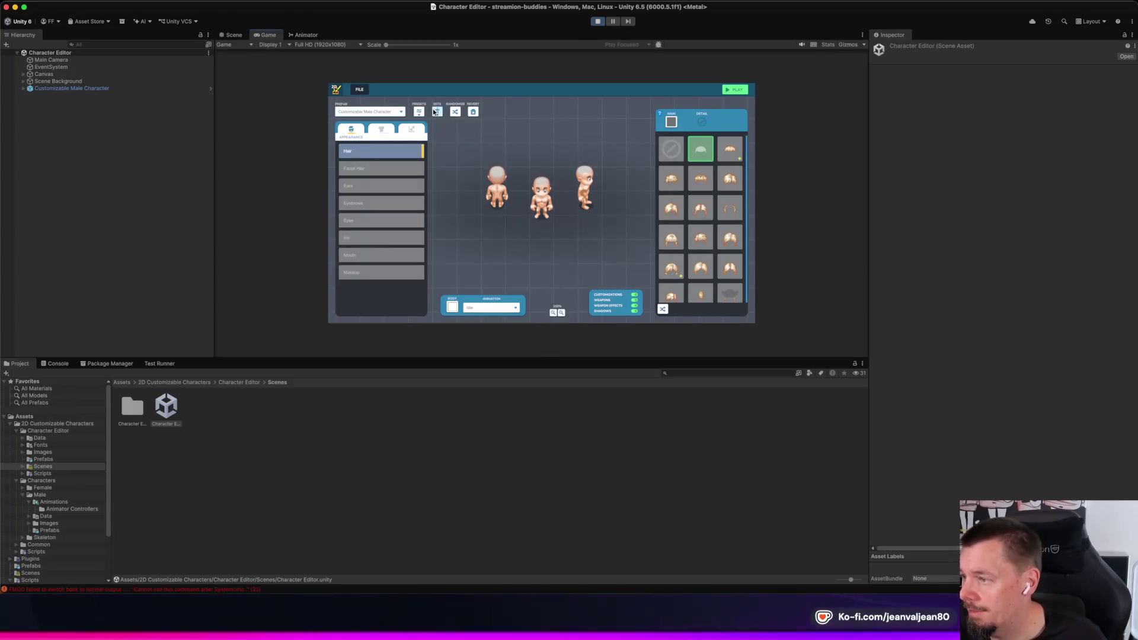
{"action": "left_click", "coordinate": [454, 113]}
{"action": "left_click", "coordinate": [519, 212]}
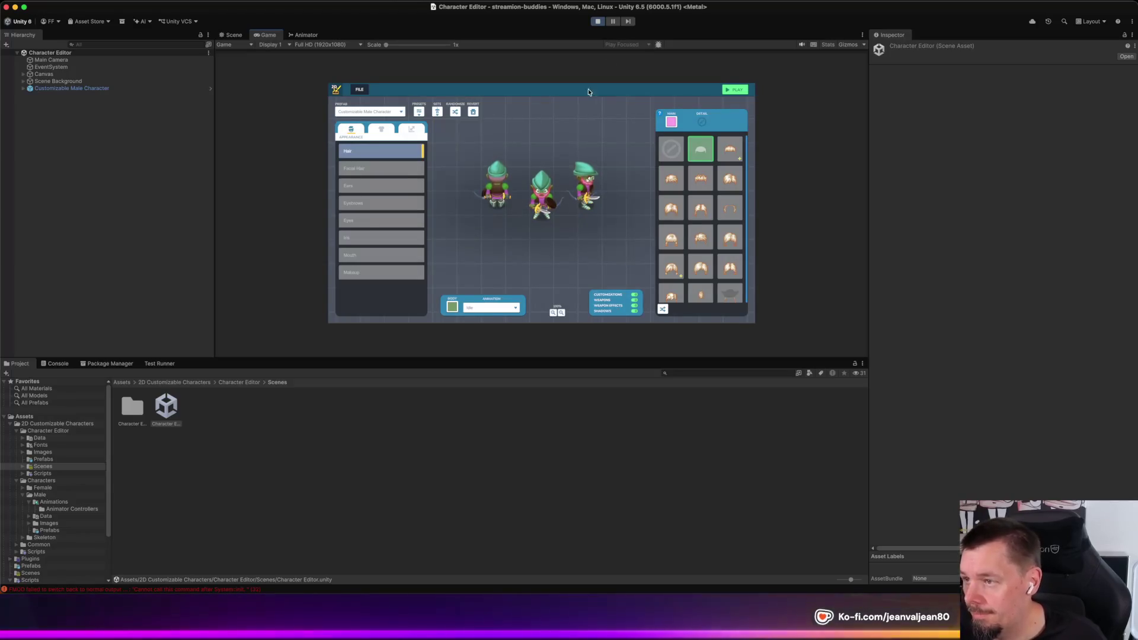
Restart Play mode maximized and revert all character customizations
{"action": "left_click", "coordinate": [599, 23]}
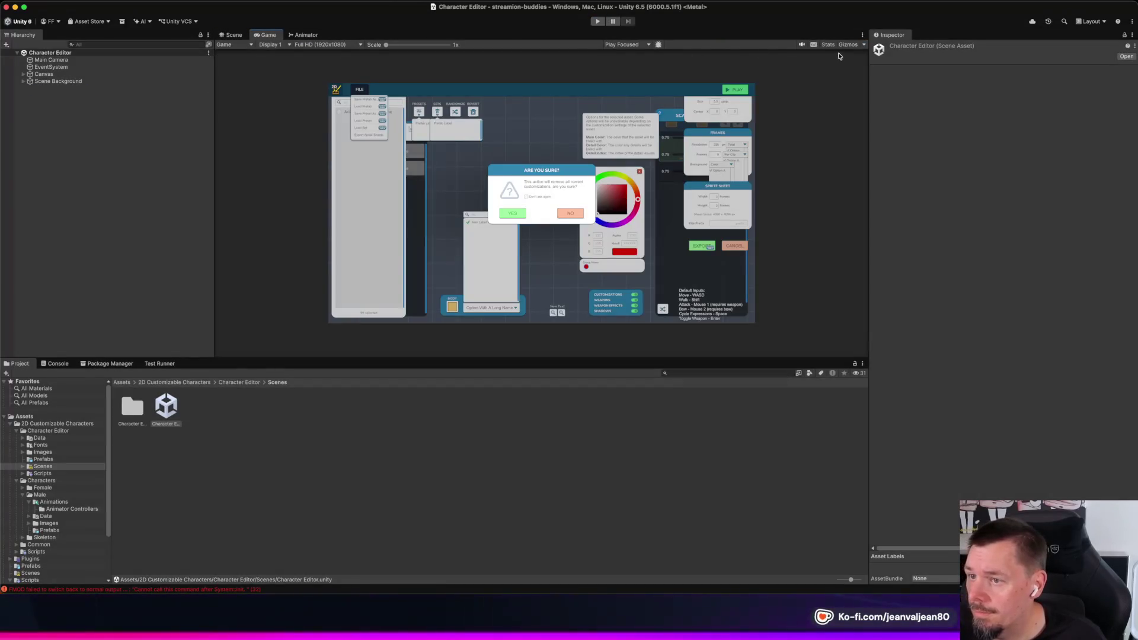
{"action": "left_click", "coordinate": [634, 46]}
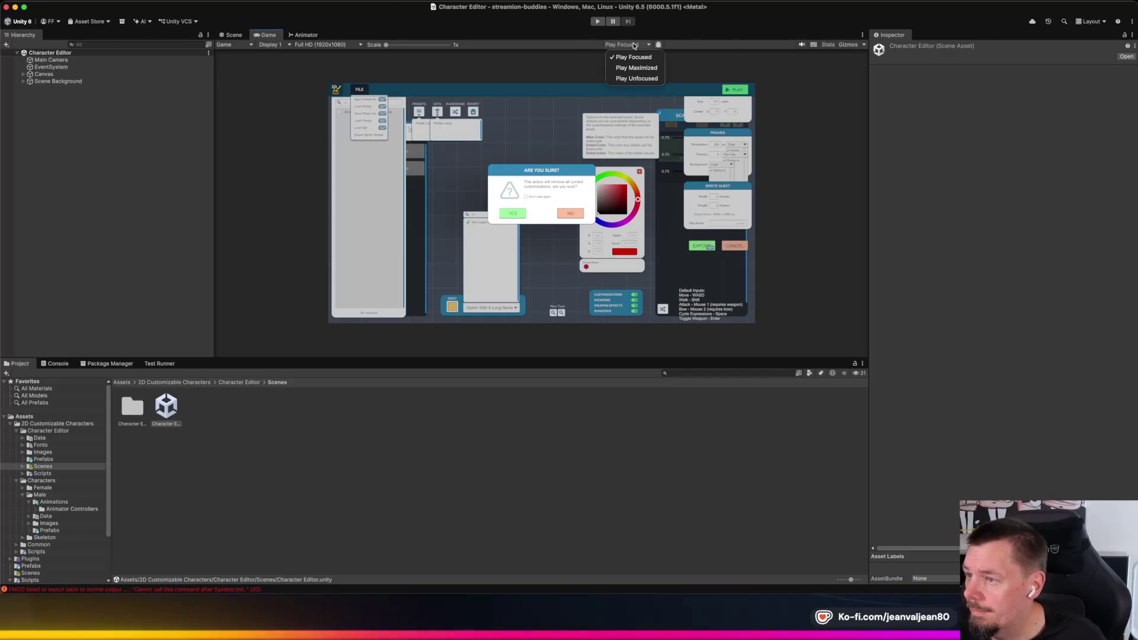
{"action": "left_click", "coordinate": [597, 21]}
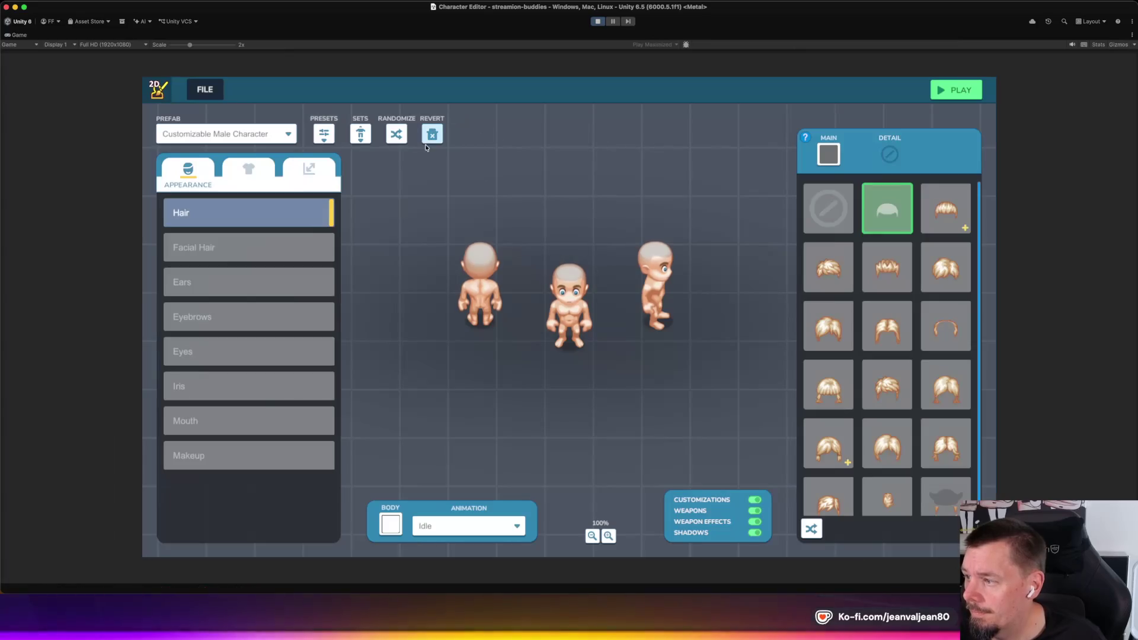
{"action": "left_click", "coordinate": [432, 134]}
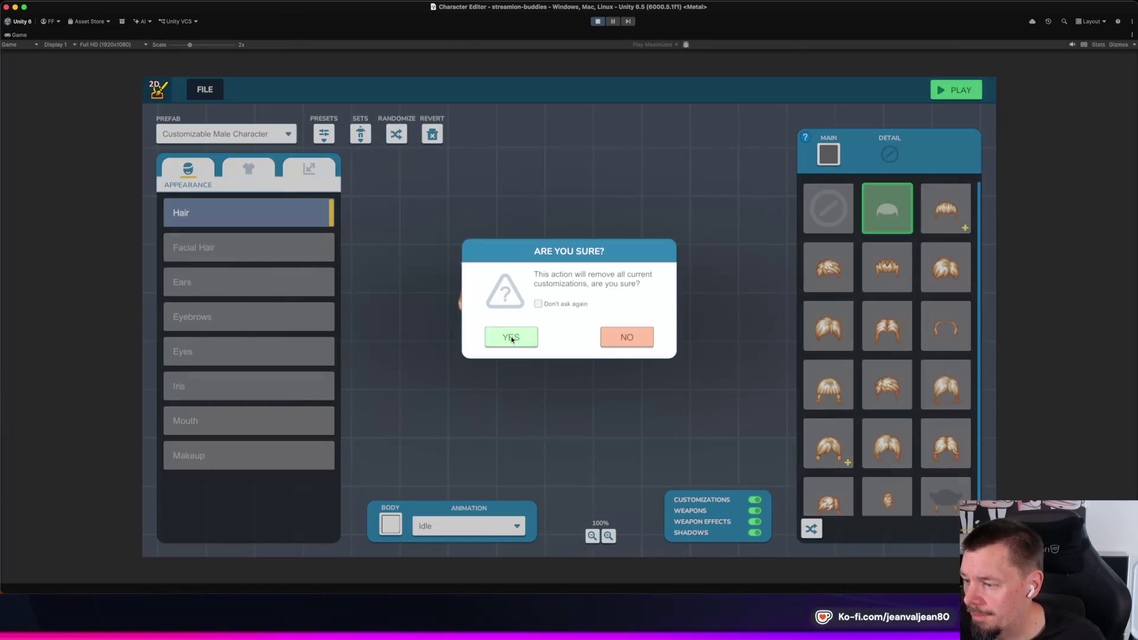
{"action": "left_click", "coordinate": [511, 336]}
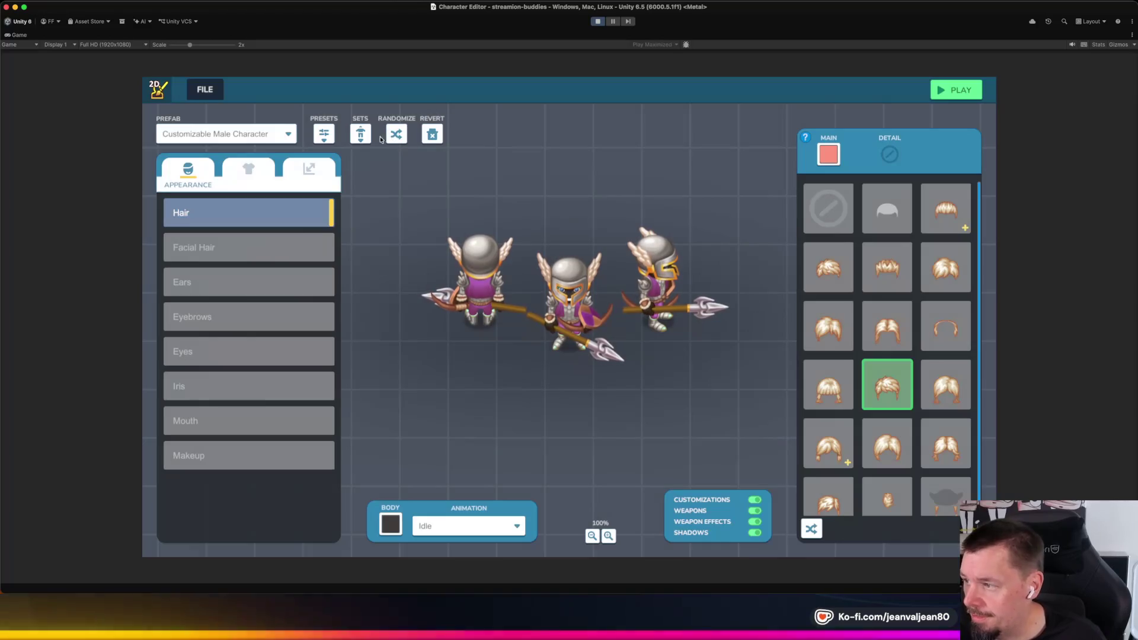
Randomize the Male prefab into armoured spear fighters with confirmations turned off, then start test play
{"action": "left_click", "coordinate": [270, 134]}
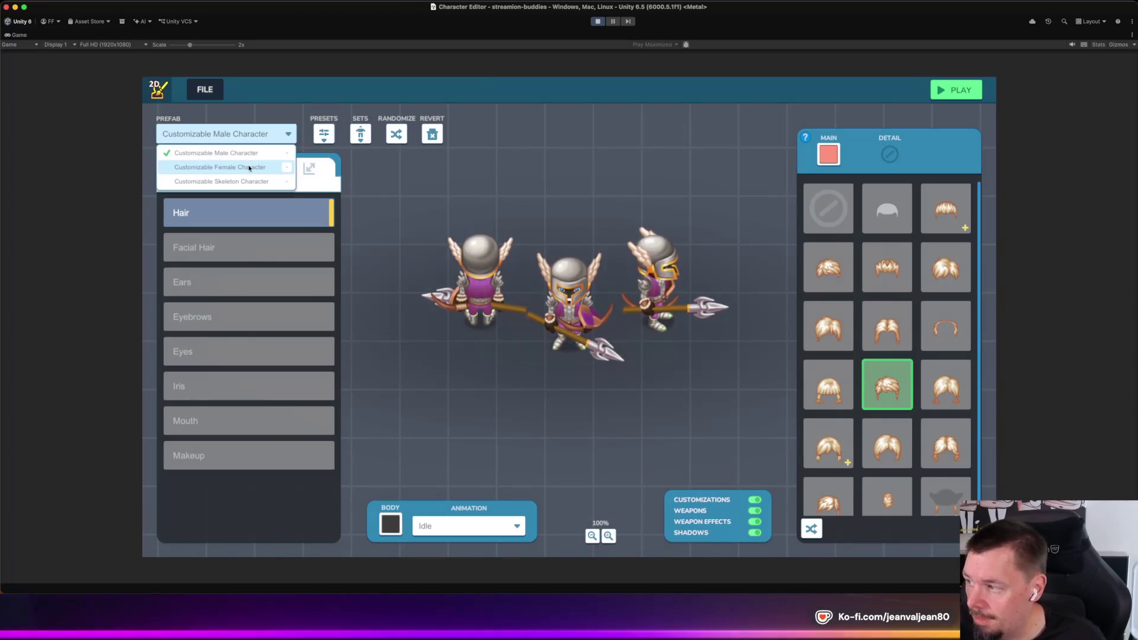
{"action": "left_click", "coordinate": [396, 143]}
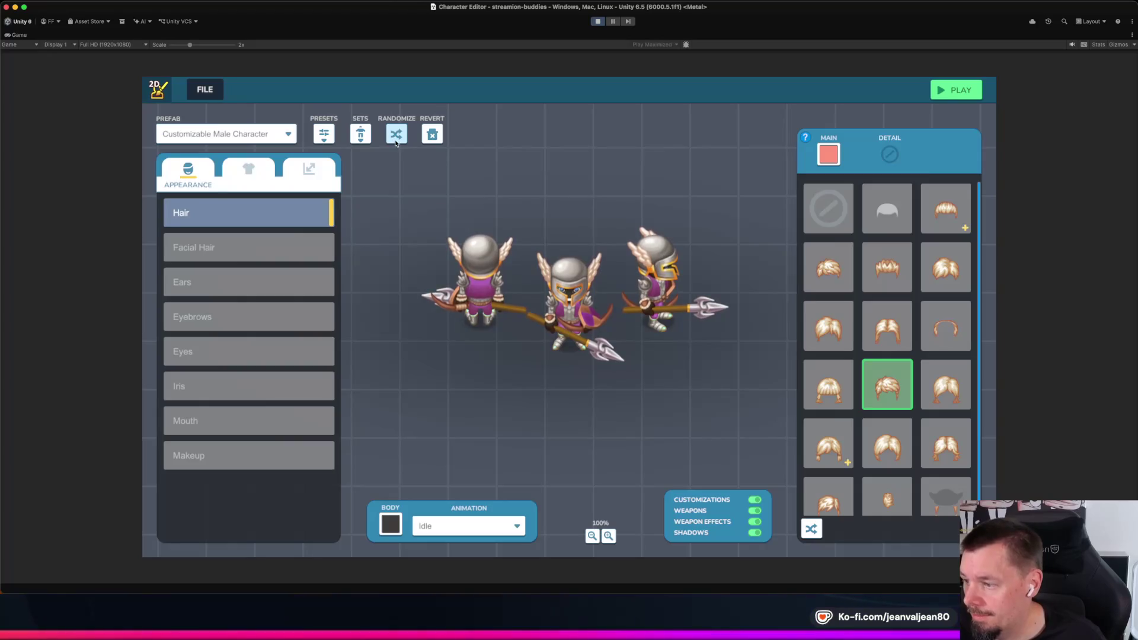
{"action": "left_click", "coordinate": [396, 136]}
{"action": "left_click", "coordinate": [538, 304]}
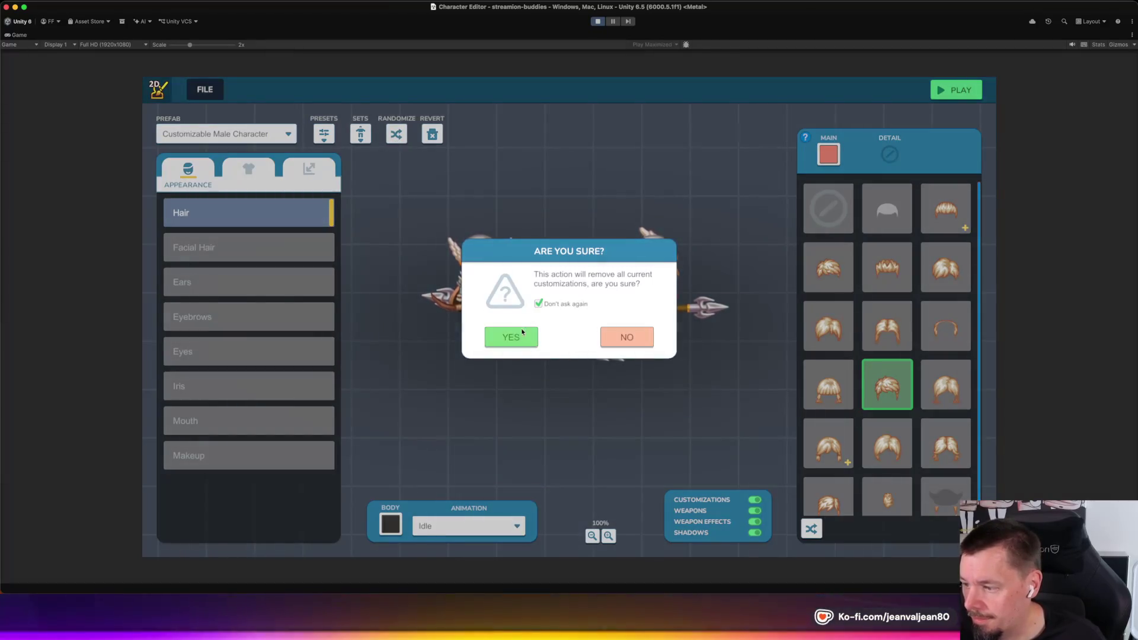
{"action": "left_click", "coordinate": [522, 332]}
{"action": "left_click", "coordinate": [960, 93]}
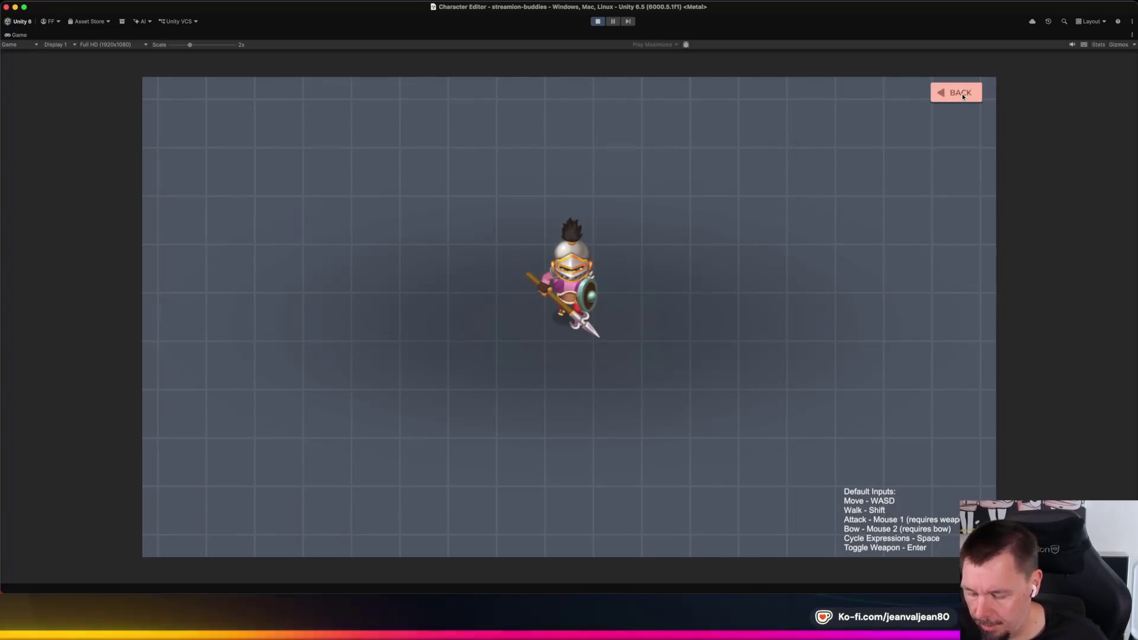
Walk the spear fighter right and left with D and A, attack once, then go back
{"action": "key", "text": "d"}
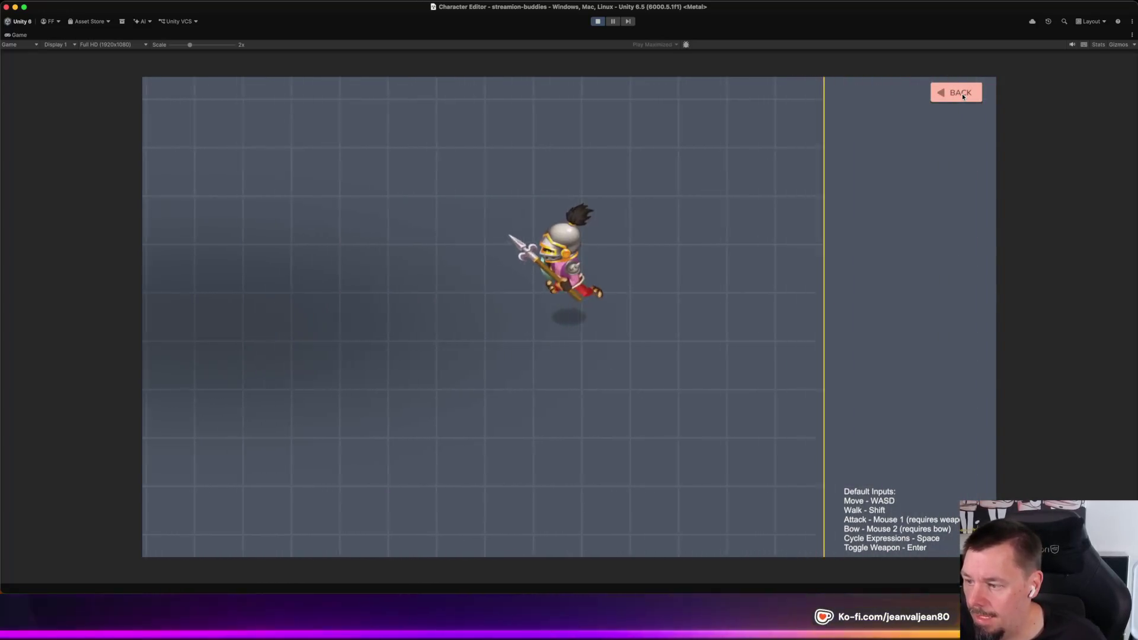
{"action": "key", "text": "a"}
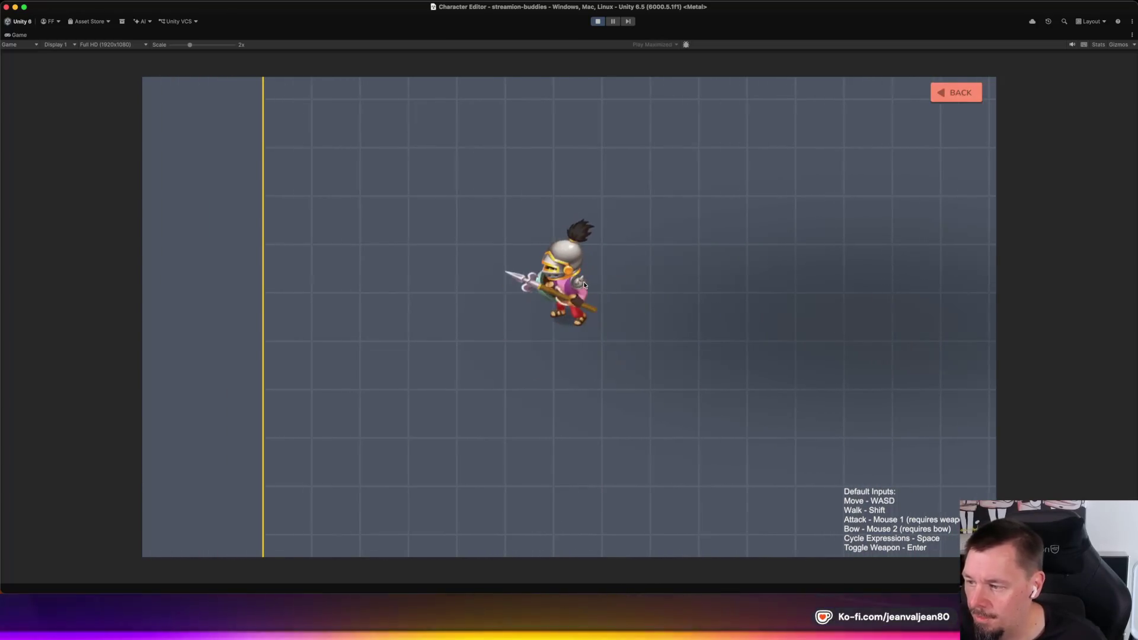
{"action": "left_click", "coordinate": [650, 289]}
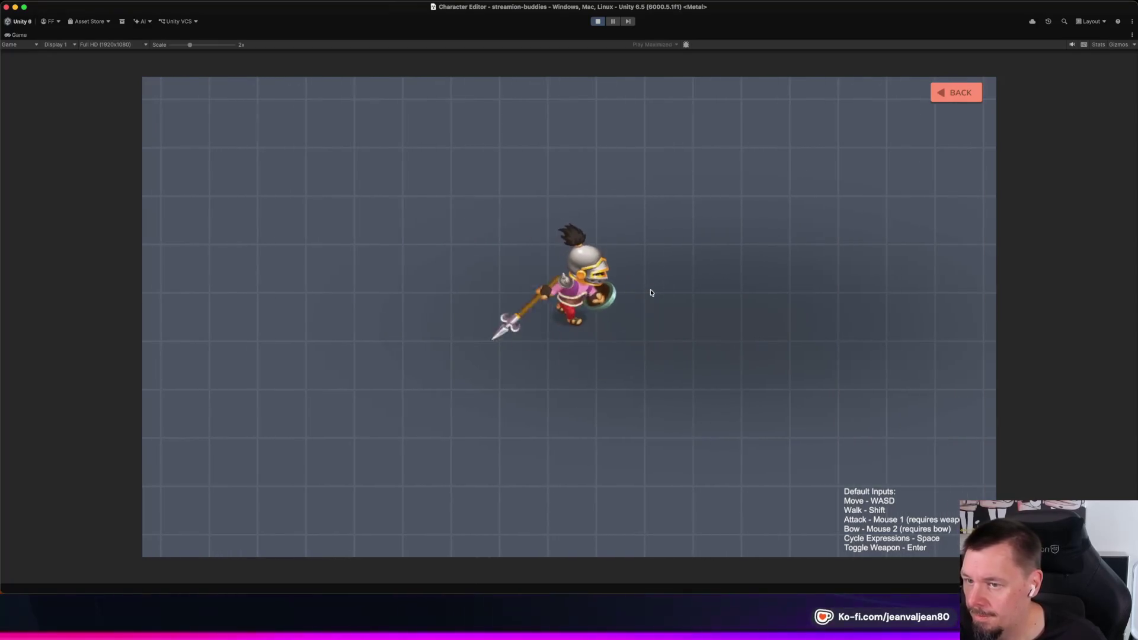
{"action": "left_click", "coordinate": [946, 94]}
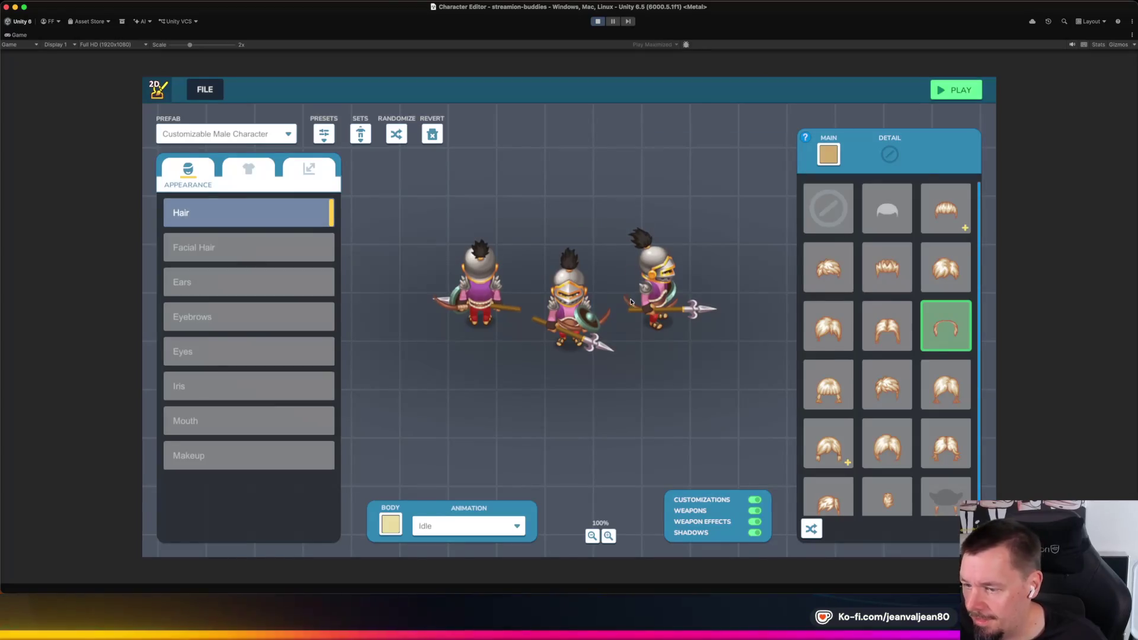
Pick a new hair style, then switch to the Female prefab and randomize it three times
{"action": "left_click", "coordinate": [829, 326]}
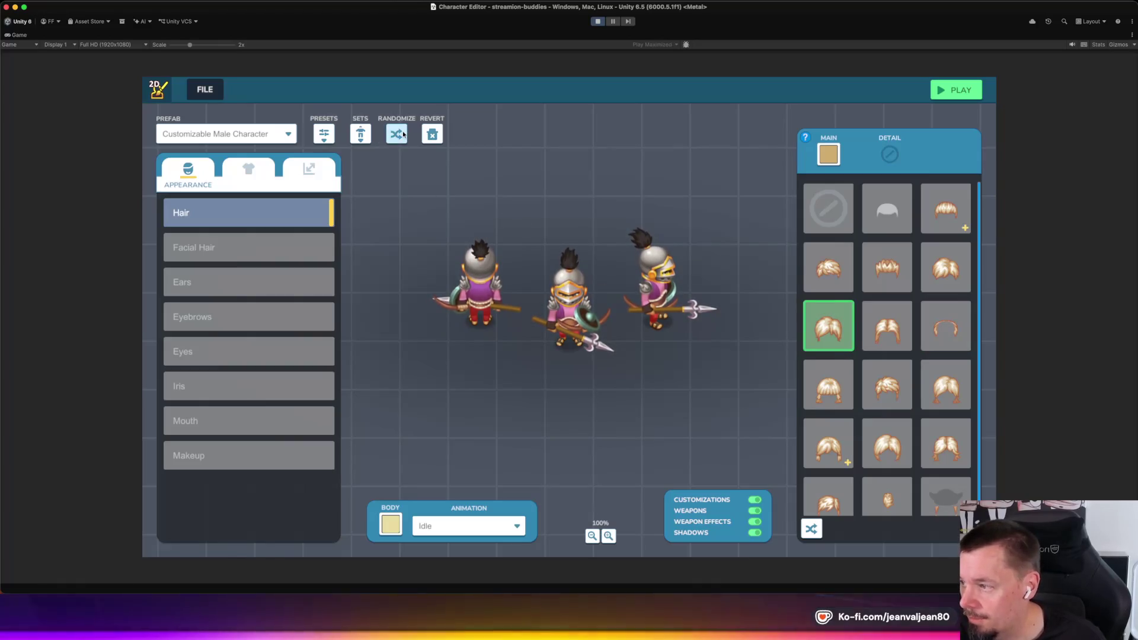
{"action": "left_click", "coordinate": [277, 140]}
{"action": "left_click", "coordinate": [272, 167]}
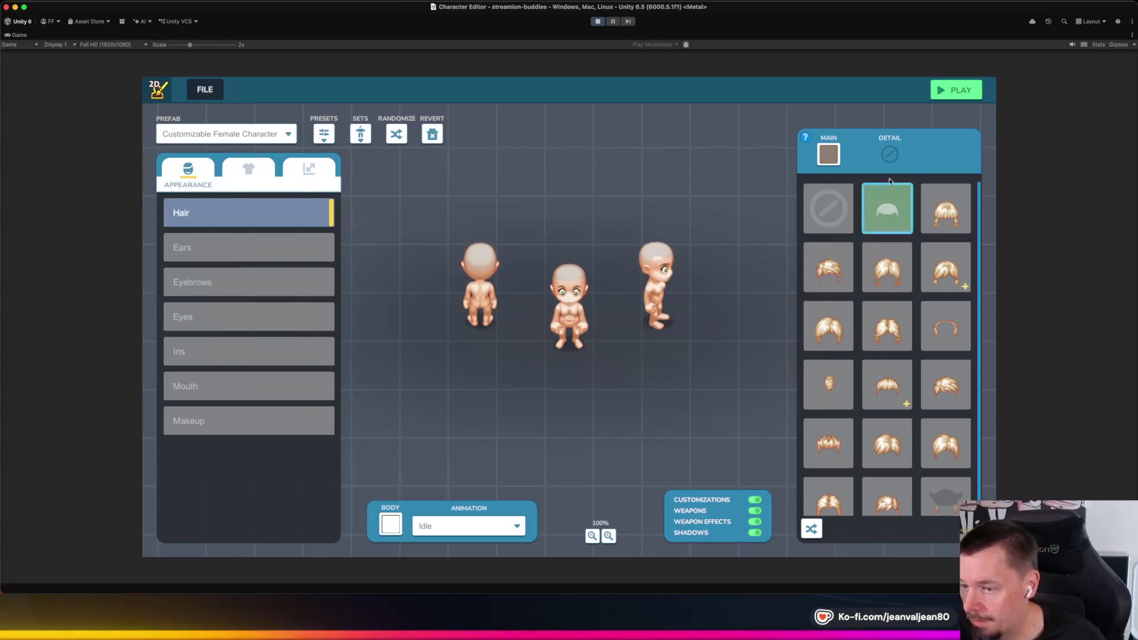
{"action": "left_click", "coordinate": [406, 141]}
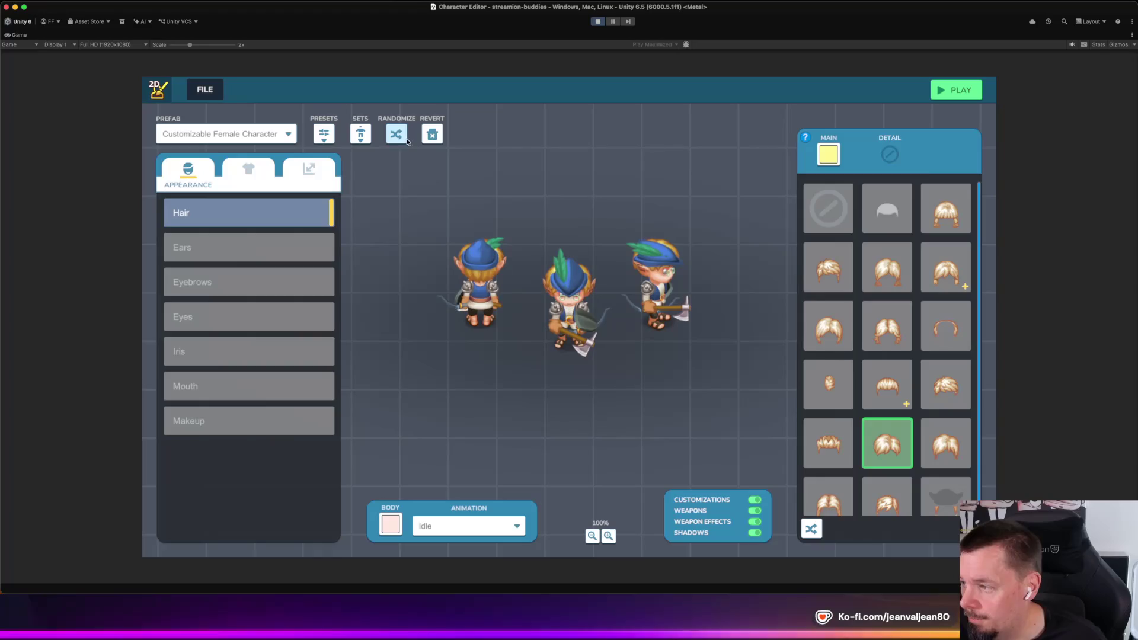
{"action": "left_click", "coordinate": [396, 134]}
{"action": "left_click", "coordinate": [396, 135]}
Switch the prefab to Skeleton and randomize the skeleton characters
{"action": "left_click", "coordinate": [277, 134]}
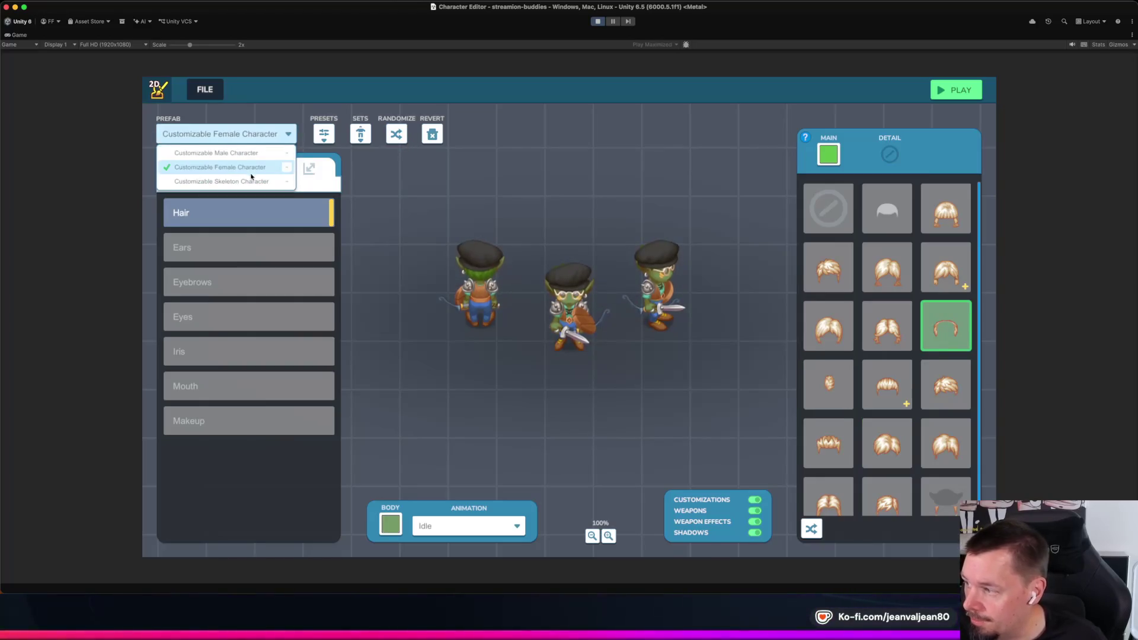
{"action": "left_click", "coordinate": [251, 184]}
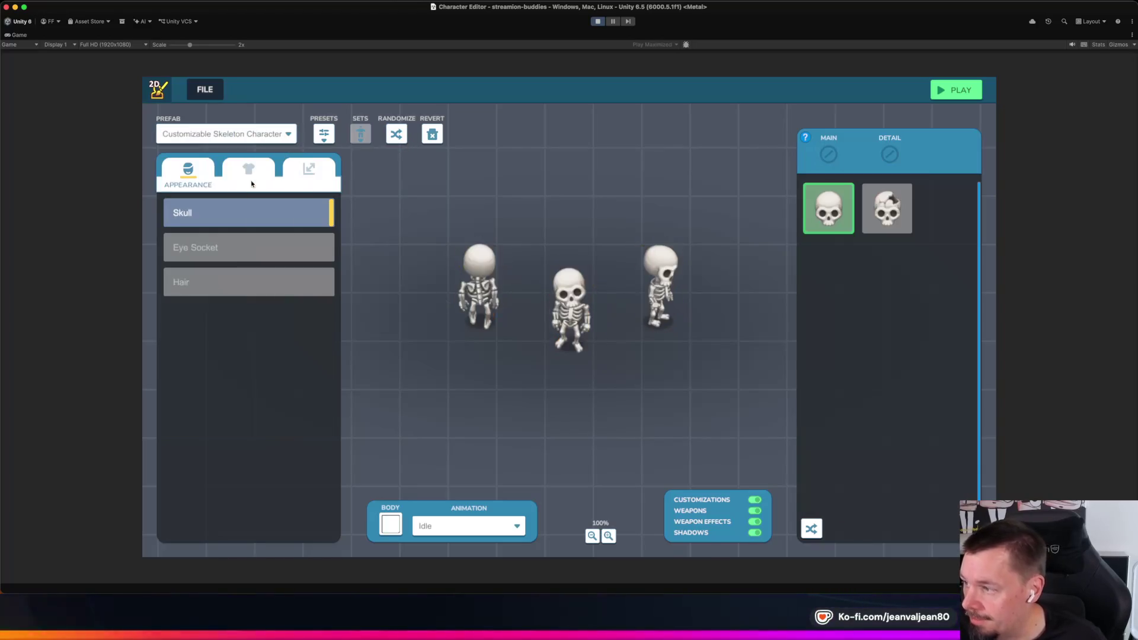
{"action": "left_click", "coordinate": [396, 136]}
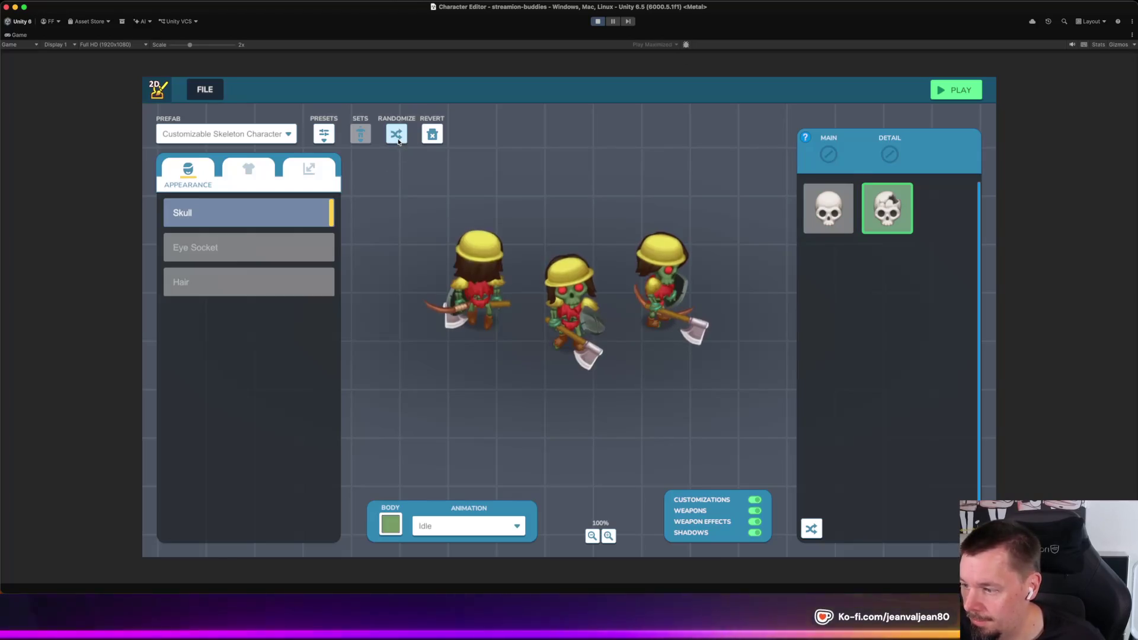
Test-drive the skeleton walking with WASD and swinging its axe, then return and stop Play mode
{"action": "left_click", "coordinate": [942, 97]}
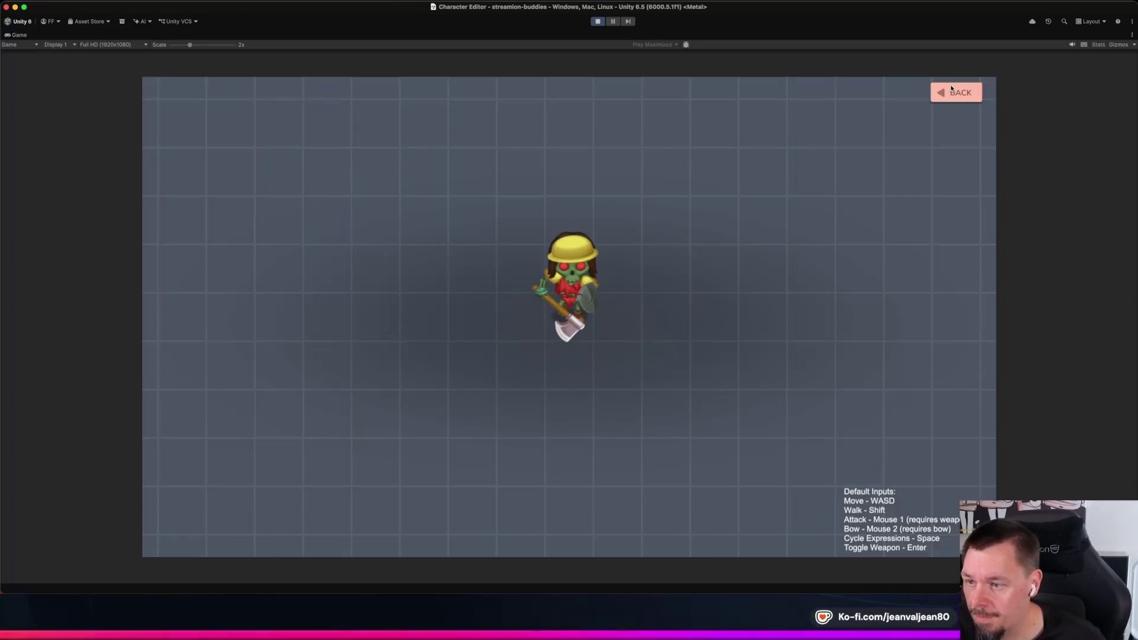
{"action": "key", "text": "d"}
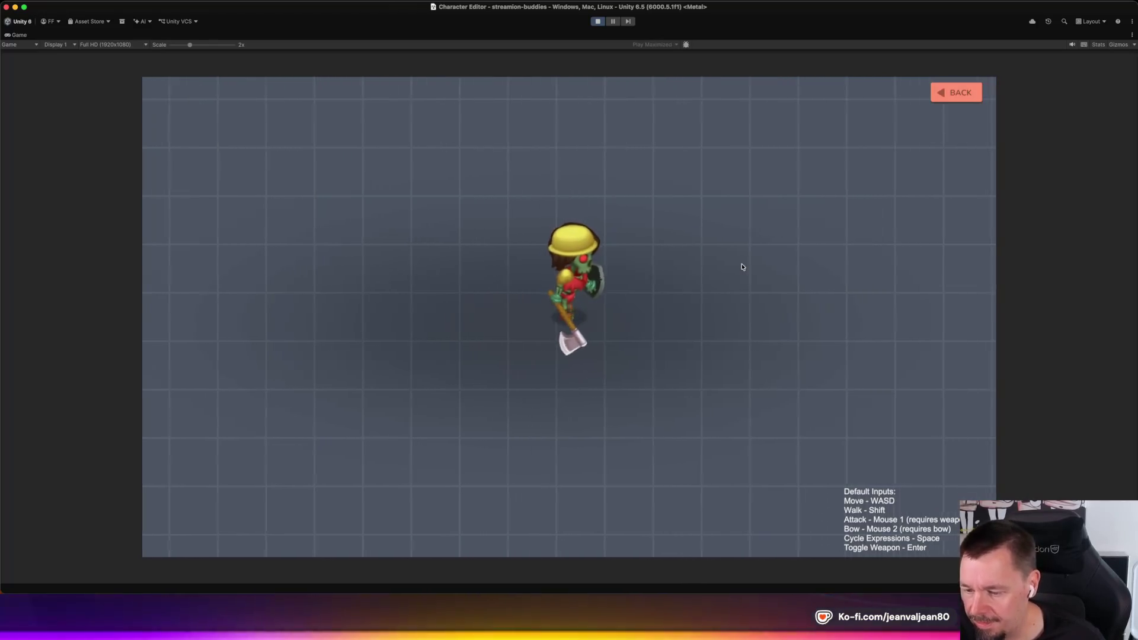
{"action": "key", "text": "a"}
{"action": "key", "text": "d"}
{"action": "key", "text": "a"}
{"action": "left_click", "coordinate": [690, 312]}
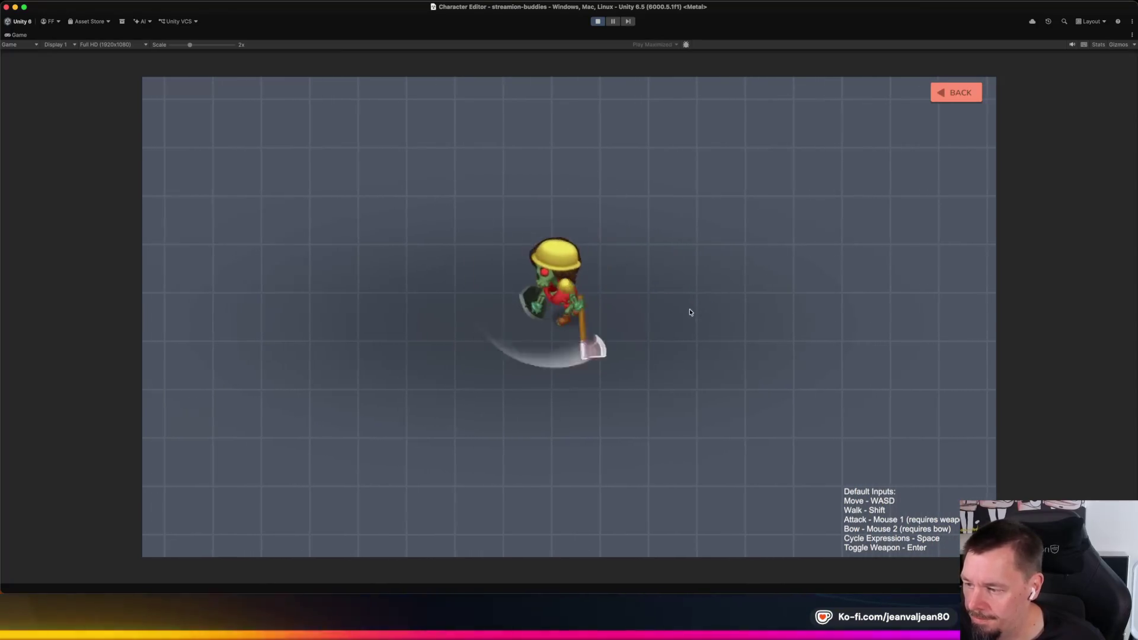
{"action": "key", "text": "w"}
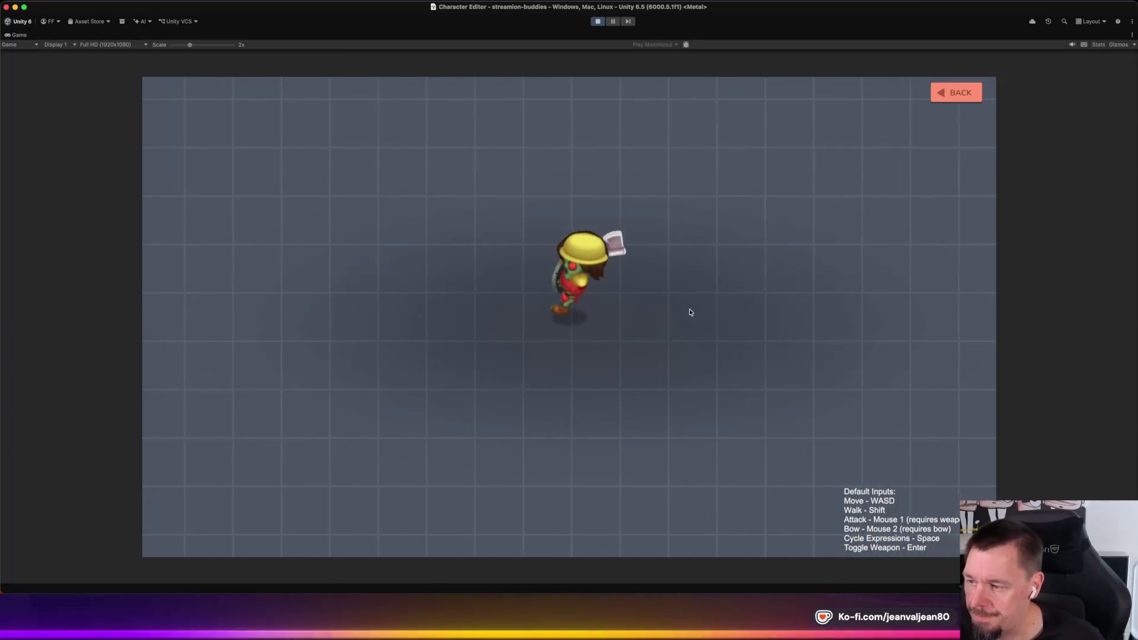
{"action": "key", "text": "d"}
{"action": "key", "text": "a"}
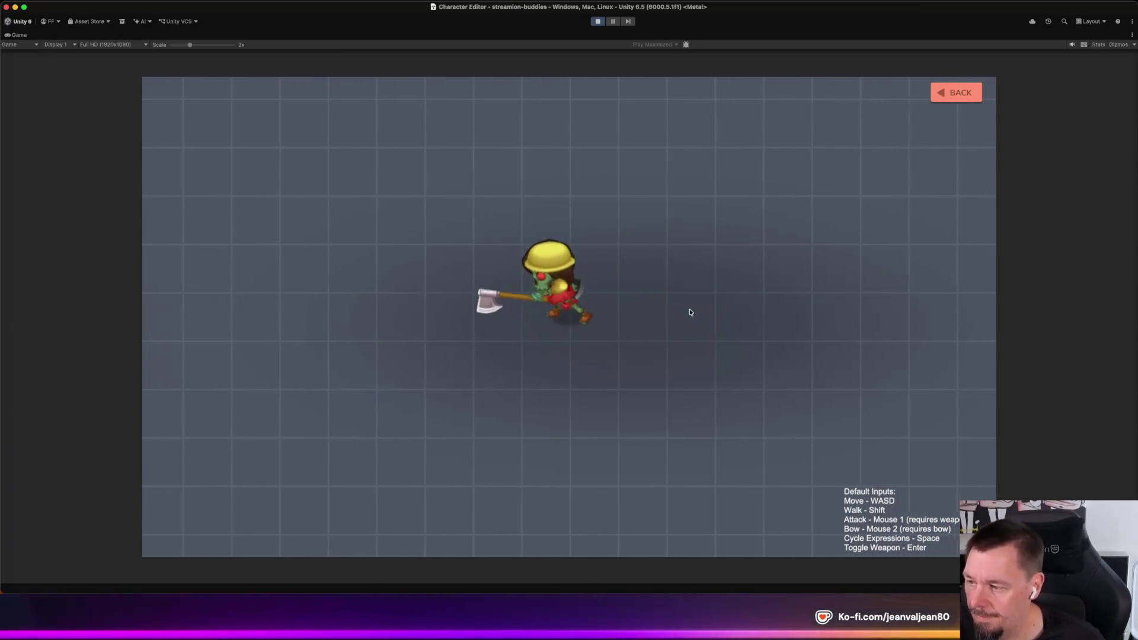
{"action": "left_click", "coordinate": [979, 93]}
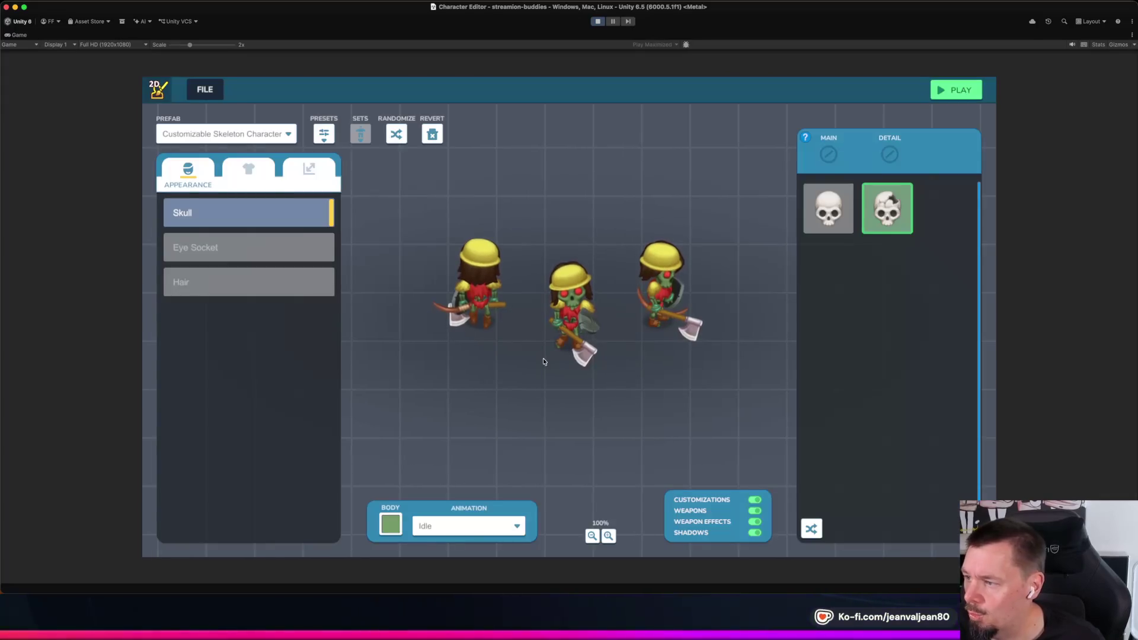
{"action": "left_click", "coordinate": [596, 22]}
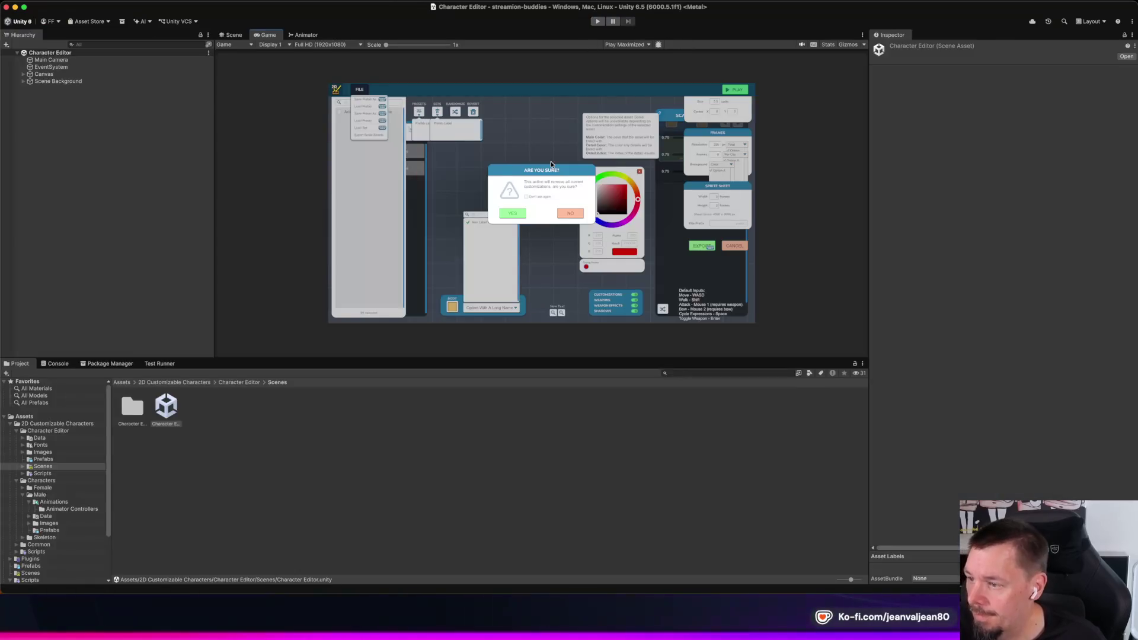
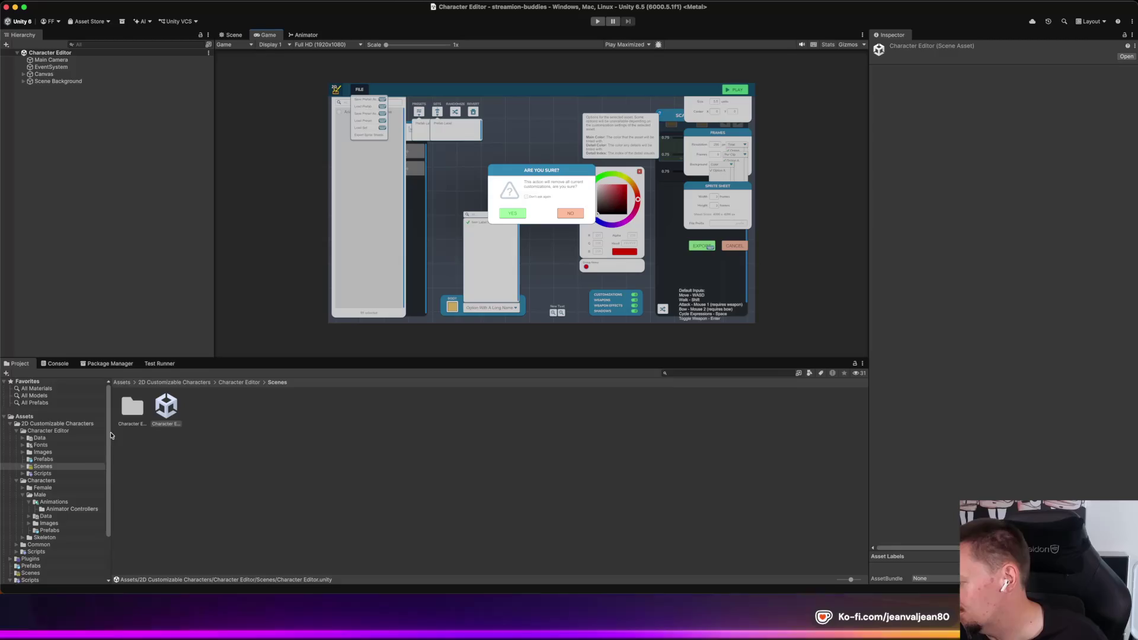
Open SampleScene from Assets/Scenes and show it in the Scene view
{"action": "scroll", "coordinate": [48, 542], "scroll_direction": "down", "scroll_amount": 3}
{"action": "left_click", "coordinate": [31, 534]}
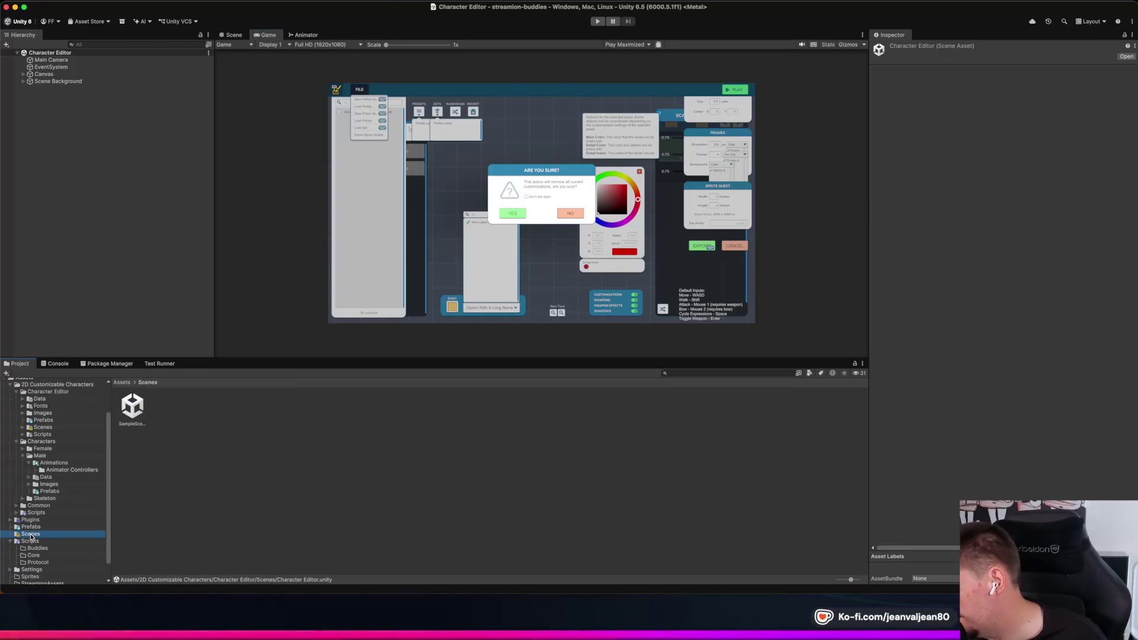
{"action": "double_click", "coordinate": [126, 423]}
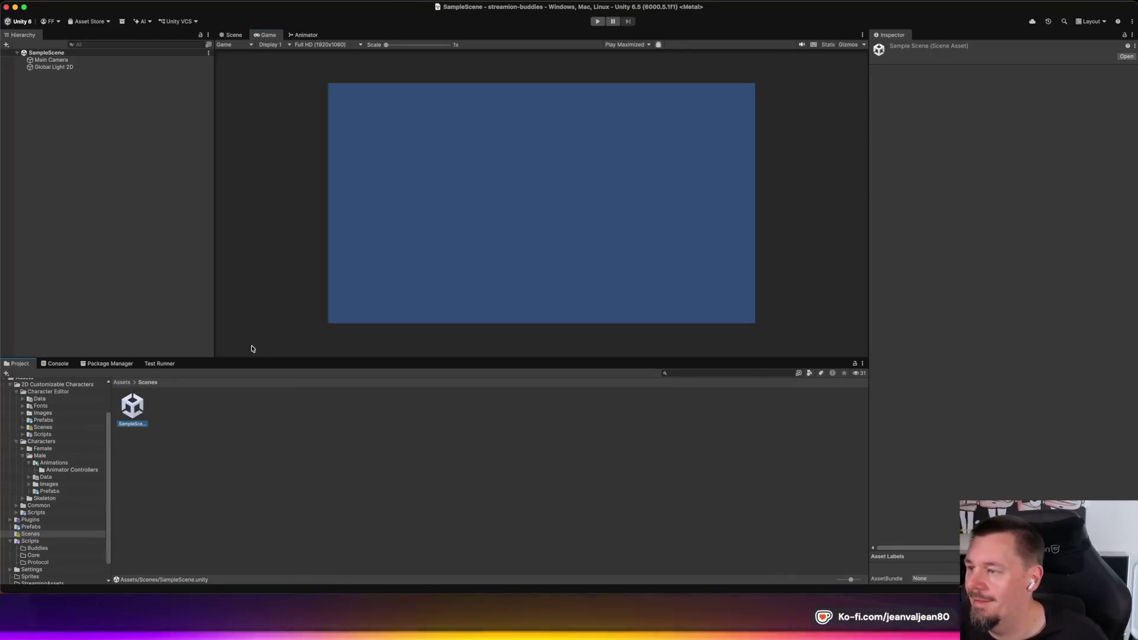
{"action": "left_click", "coordinate": [28, 89]}
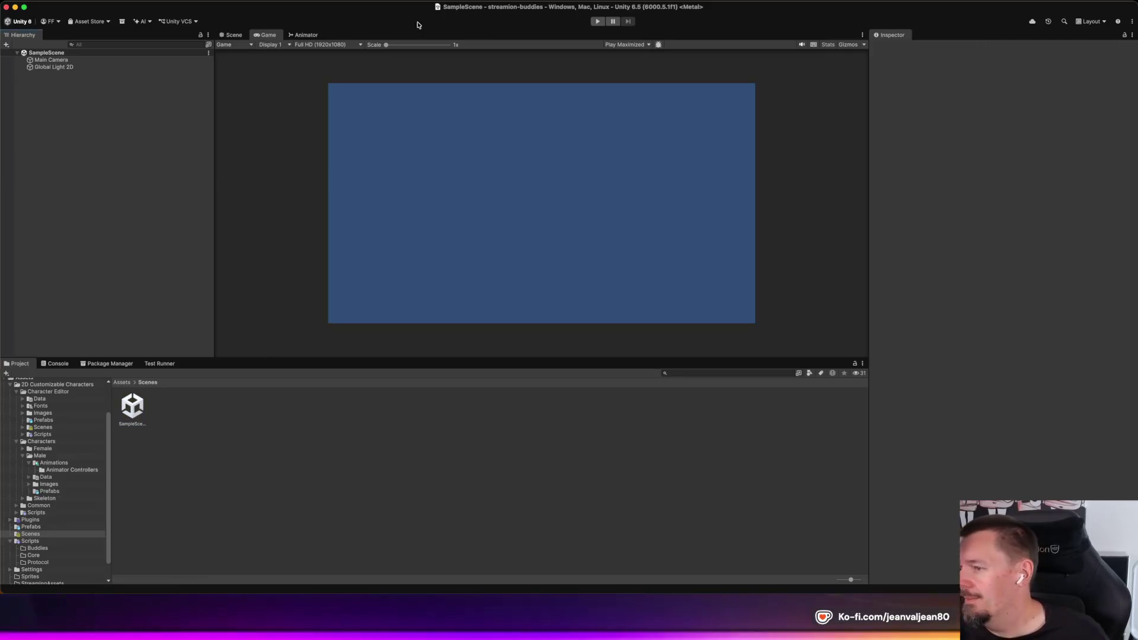
{"action": "left_click", "coordinate": [234, 35]}
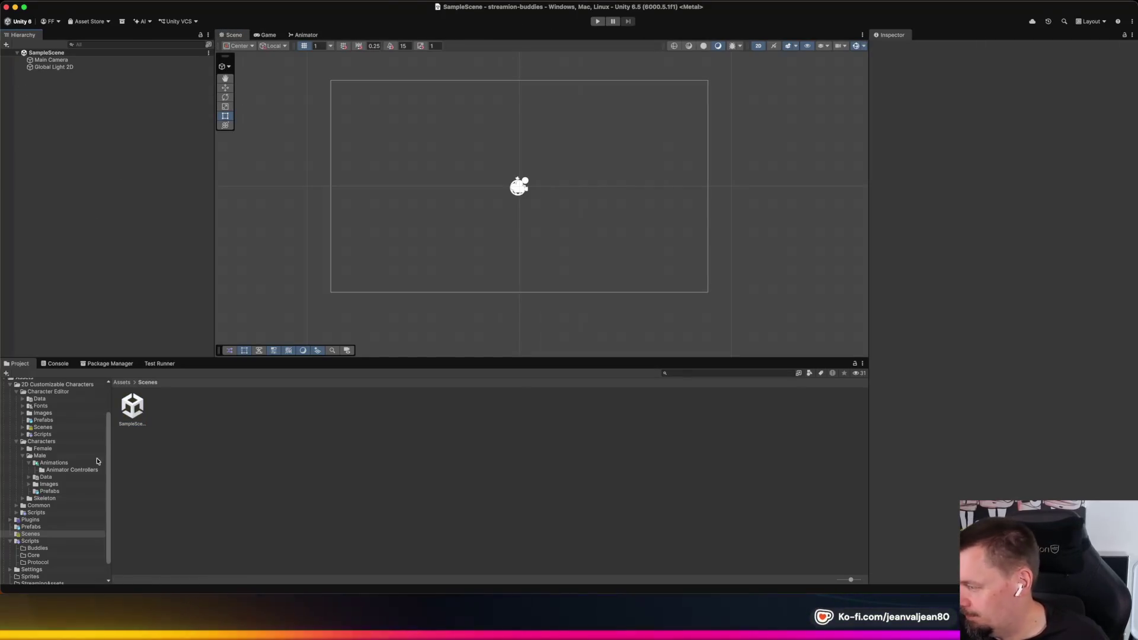
Collapse the 2D Customizable Characters folder in the Project tree
{"action": "scroll", "coordinate": [48, 423], "scroll_direction": "up", "scroll_amount": 3}
{"action": "left_click", "coordinate": [9, 424]}
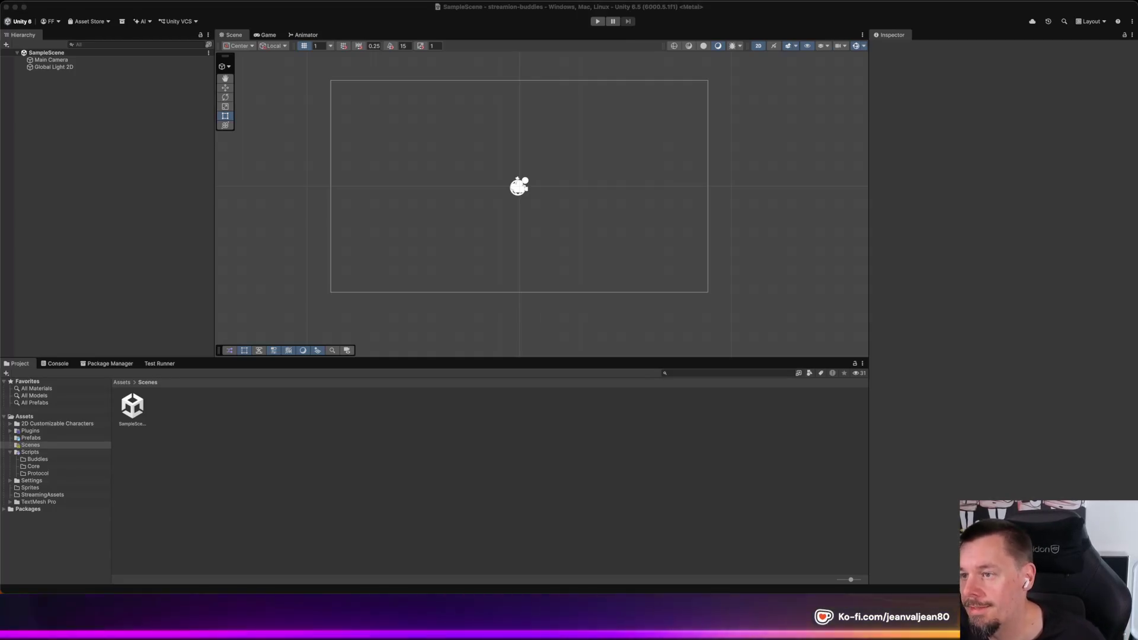
{"action": "left_click", "coordinate": [935, 7]}
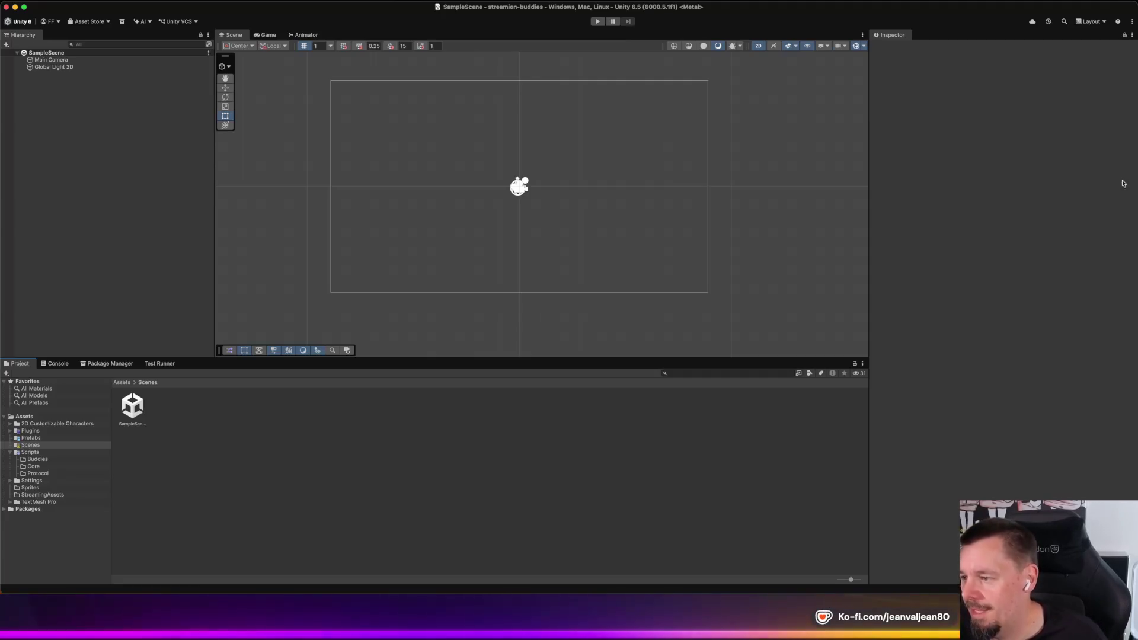
{"action": "scroll", "coordinate": [627, 226], "scroll_direction": "up", "scroll_amount": 3}
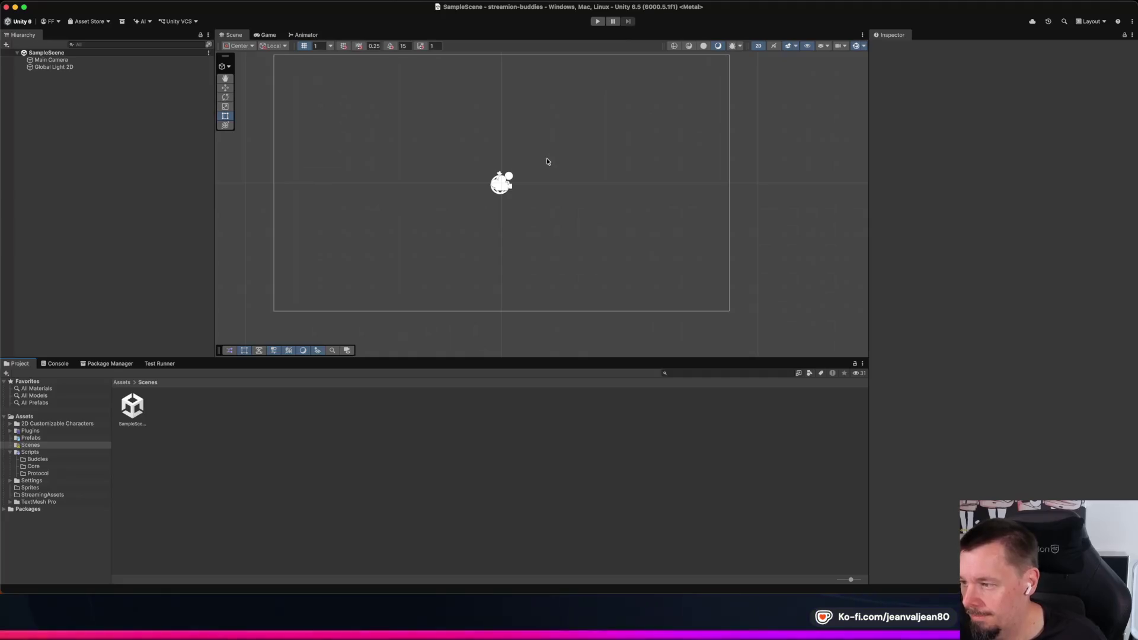
{"action": "left_click_drag", "start_coordinate": [547, 162], "coordinate": [596, 178]}
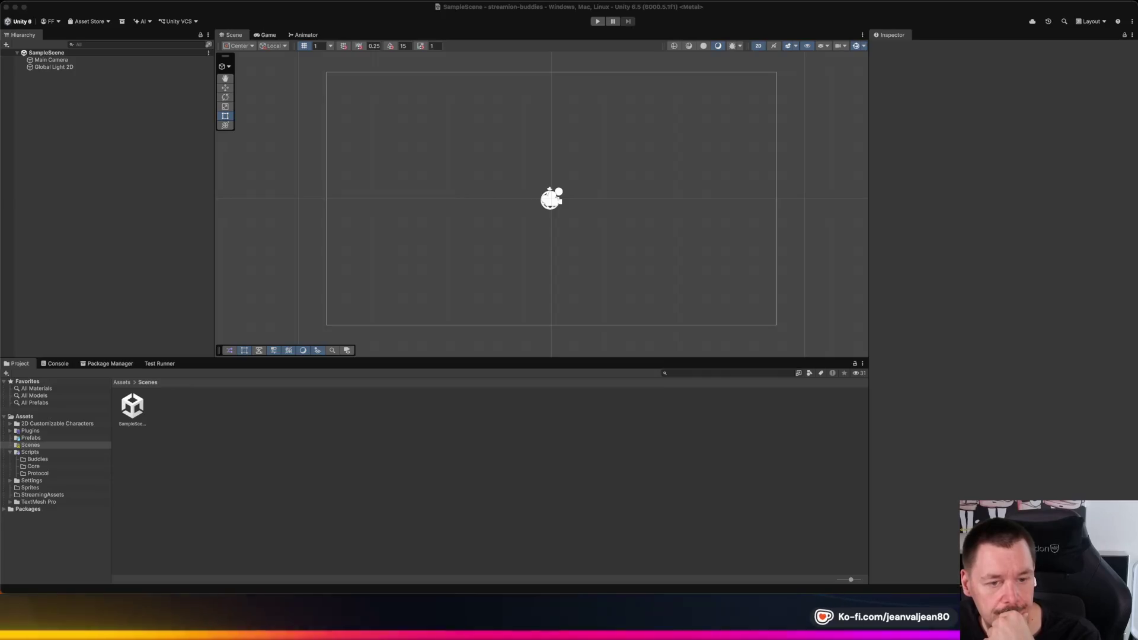
{"action": "key", "text": "super+Tab"}
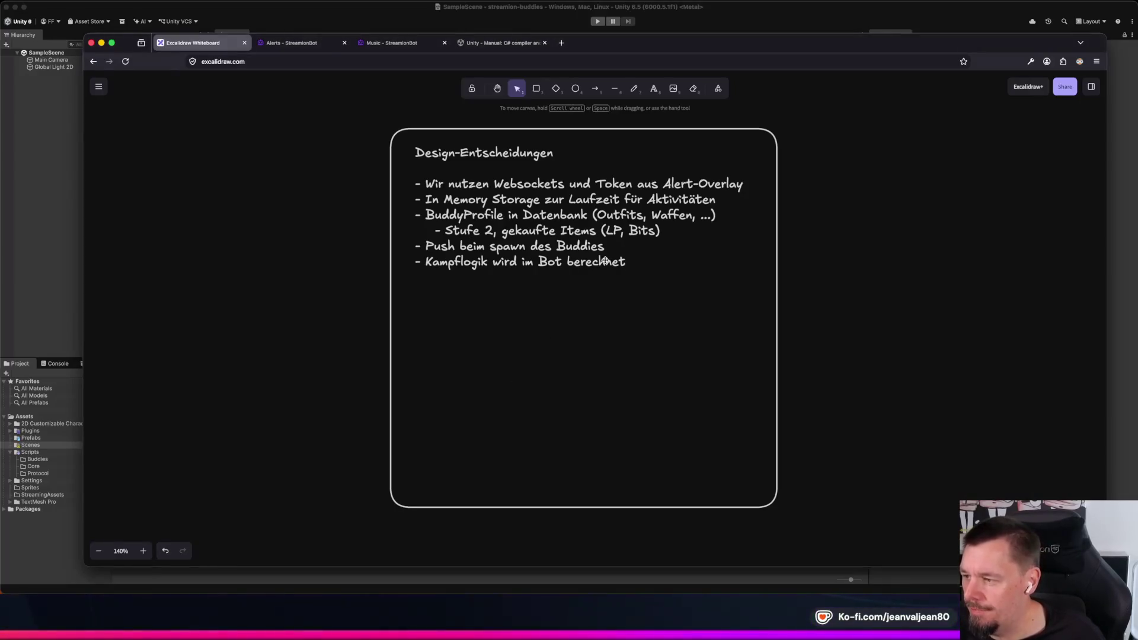
Shrink the Design-Entscheidungen frame upward so it fits tightly around its text
{"action": "left_click", "coordinate": [622, 509]}
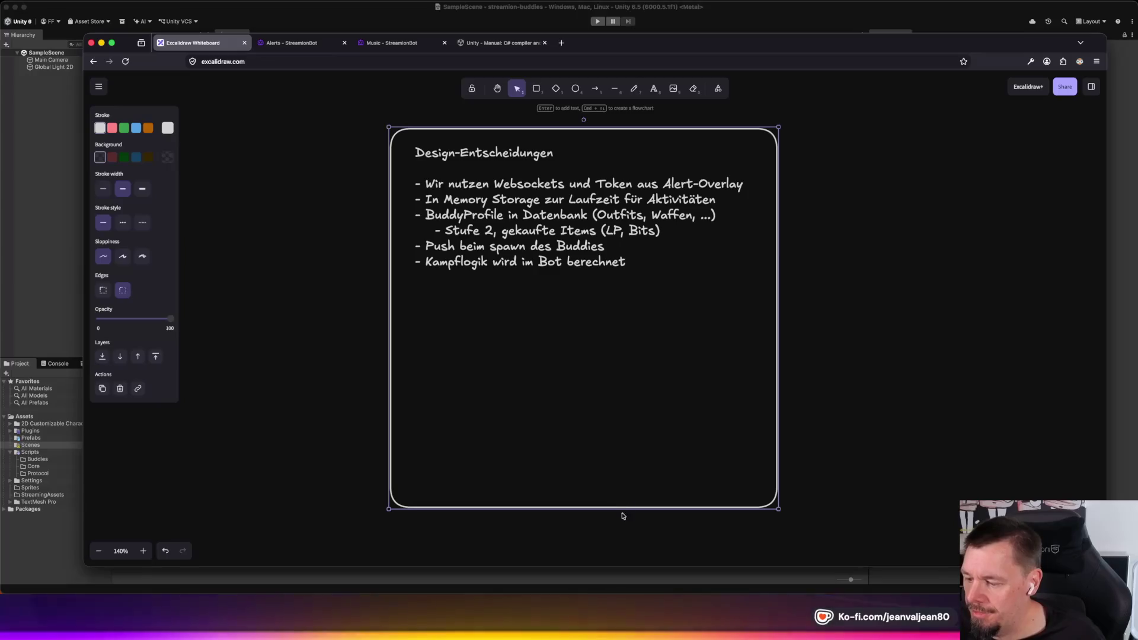
{"action": "left_click_drag", "start_coordinate": [625, 509], "coordinate": [625, 290]}
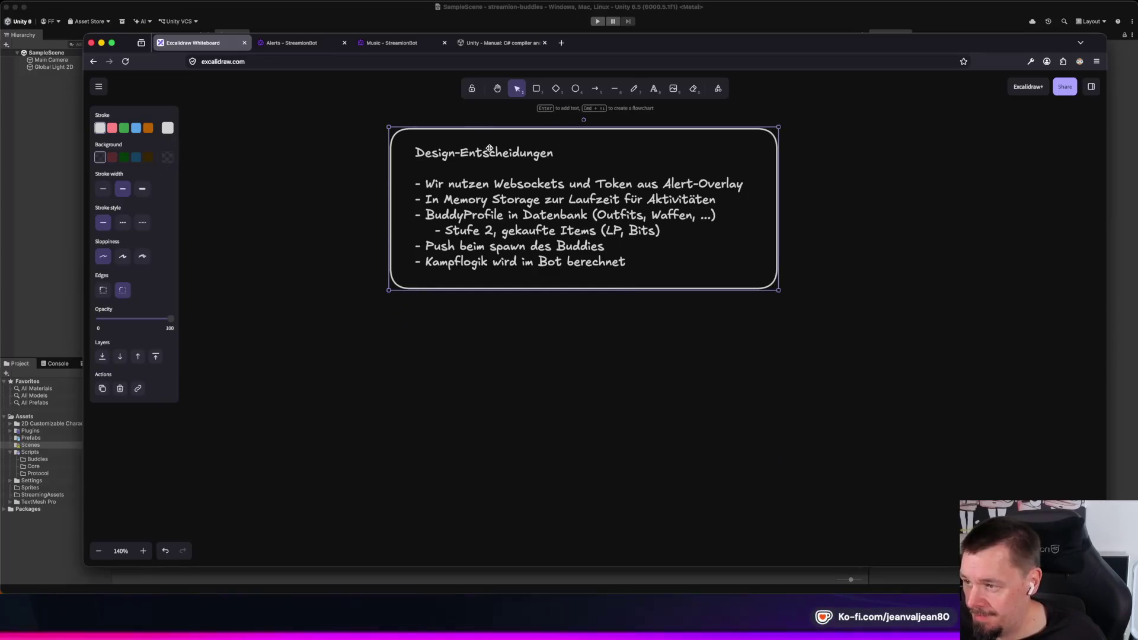
{"action": "left_click", "coordinate": [630, 386]}
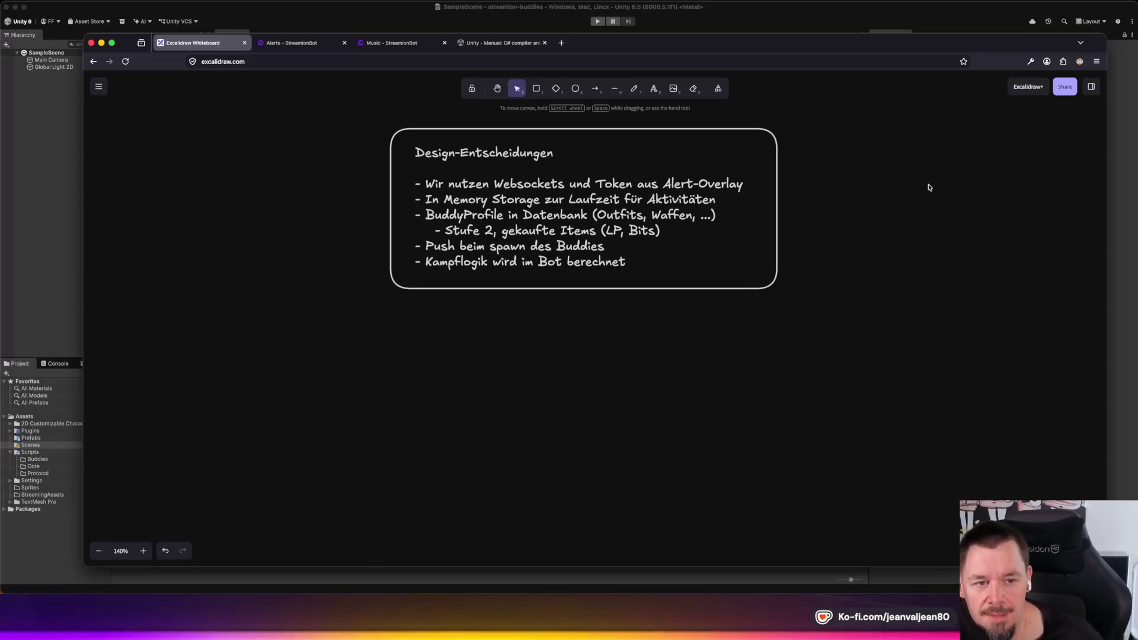
Move the whole note about 320 px left and draw a rounded rectangle to its right
{"action": "mouse_move", "coordinate": [365, 123]}
{"action": "left_mouse_down"}
{"action": "mouse_move", "coordinate": [808, 295]}
{"action": "mouse_move", "coordinate": [841, 326]}
{"action": "left_mouse_up"}
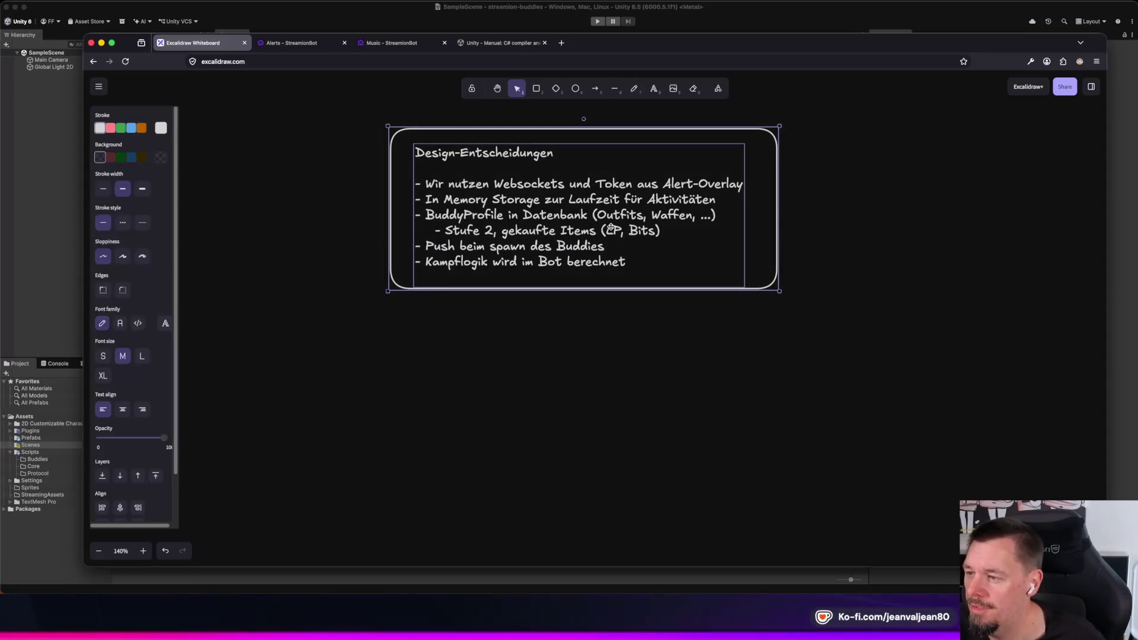
{"action": "left_click_drag", "start_coordinate": [475, 133], "coordinate": [286, 130]}
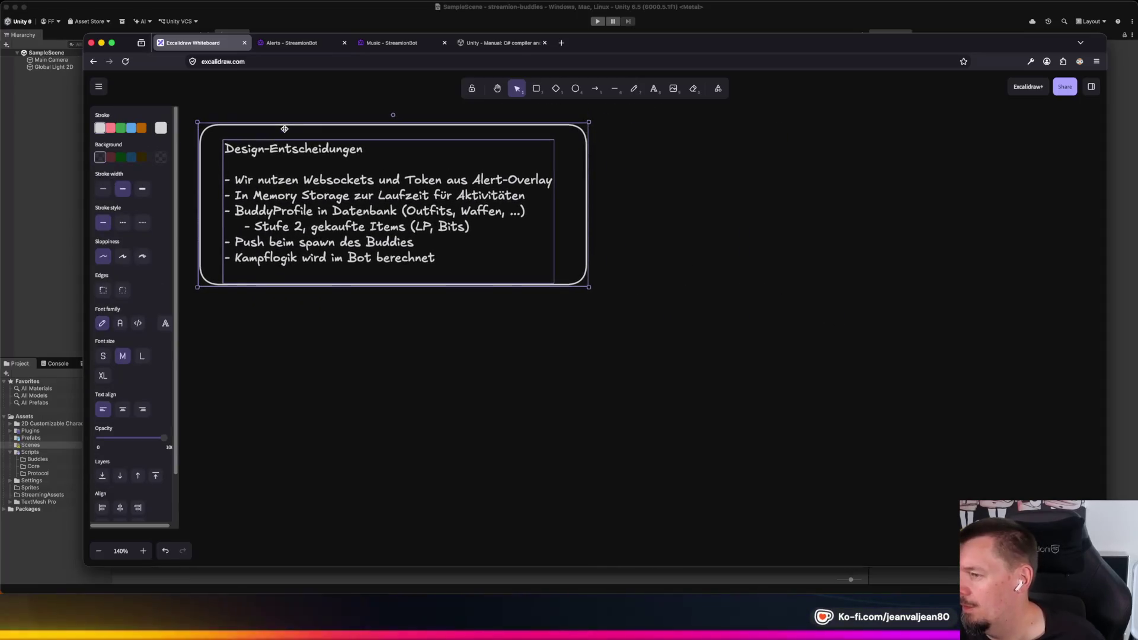
{"action": "left_click", "coordinate": [667, 158]}
{"action": "left_click", "coordinate": [537, 88]}
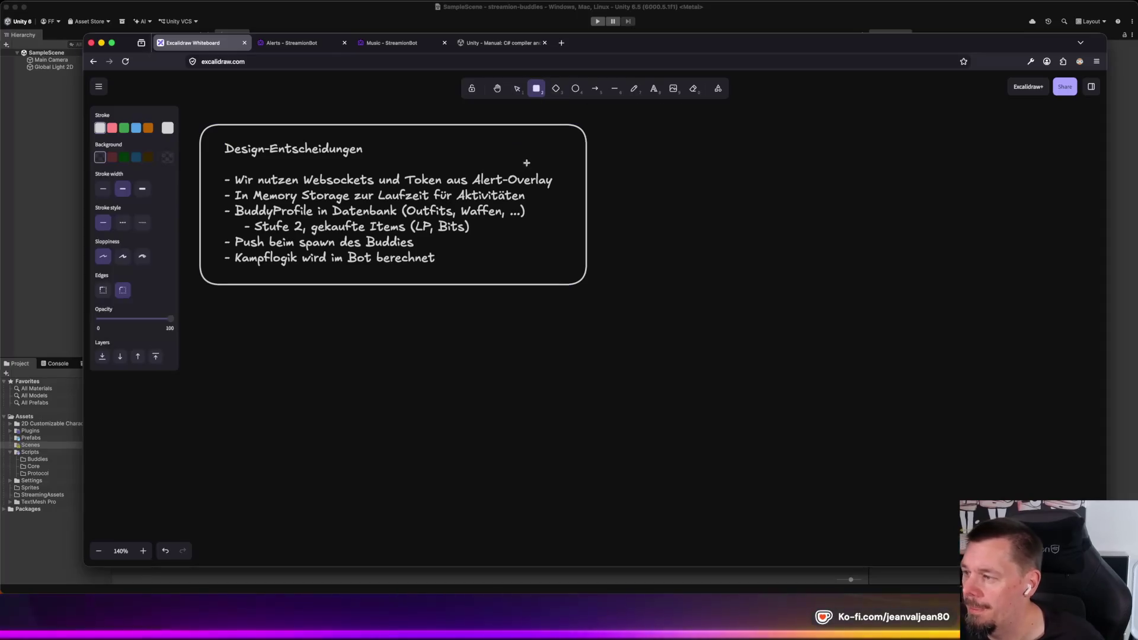
{"action": "mouse_move", "coordinate": [629, 126]}
{"action": "left_mouse_down"}
{"action": "mouse_move", "coordinate": [1002, 313]}
{"action": "mouse_move", "coordinate": [995, 282]}
{"action": "left_mouse_up"}
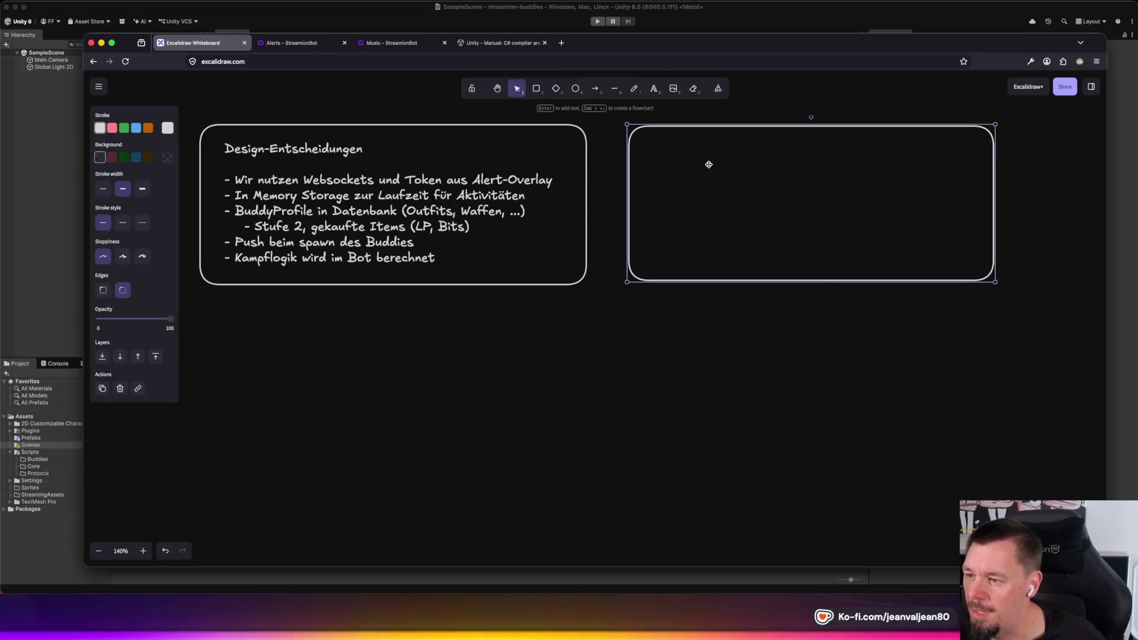
Write 'Protokolle' inside the new box, nudge the heading into place, and start a new line
{"action": "double_click", "coordinate": [686, 145]}
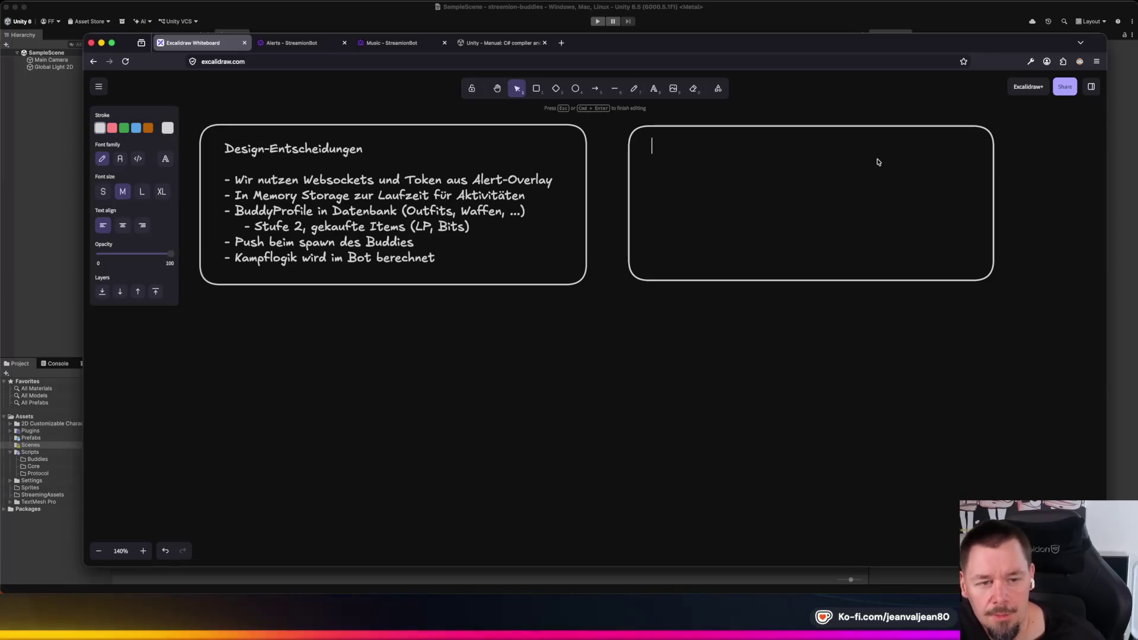
{"action": "type", "text": "Protokolle"}
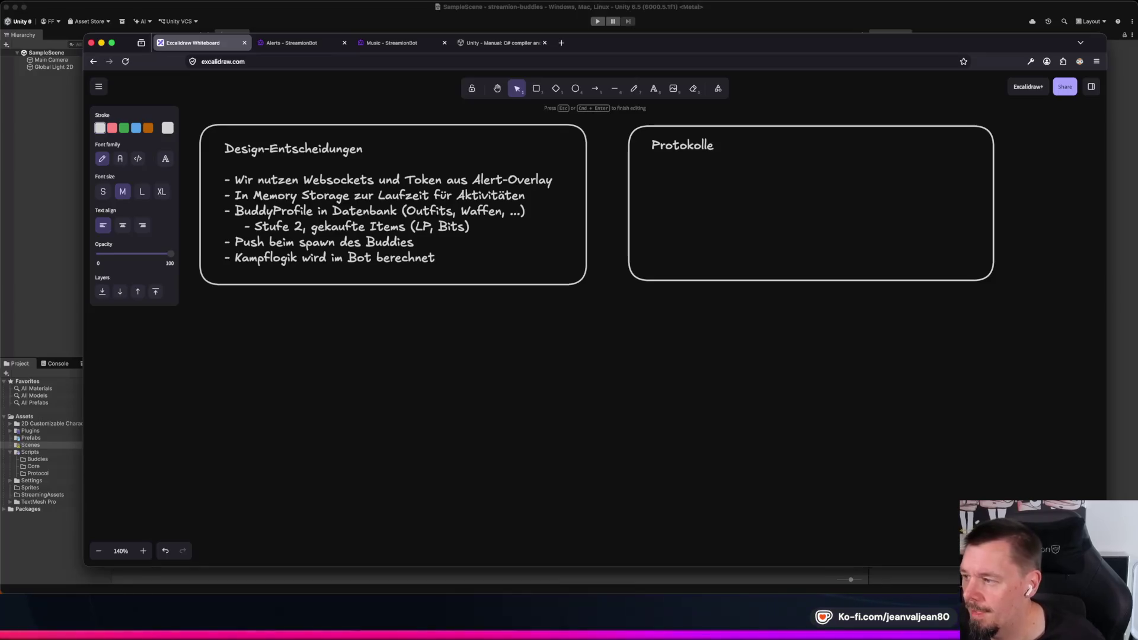
{"action": "left_click", "coordinate": [752, 179]}
{"action": "left_click", "coordinate": [684, 146]}
{"action": "left_click_drag", "start_coordinate": [683, 147], "coordinate": [678, 151]}
{"action": "key", "text": "Return"}
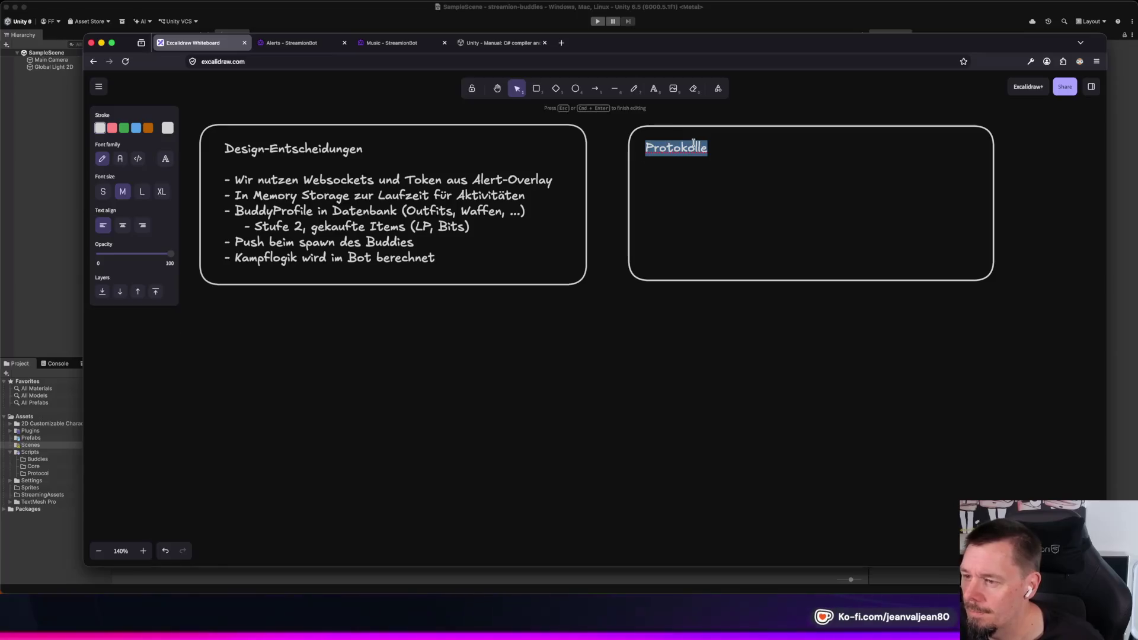
{"action": "key", "text": "Right"}
{"action": "key", "text": "Return"}
{"action": "type", "text": "-"}
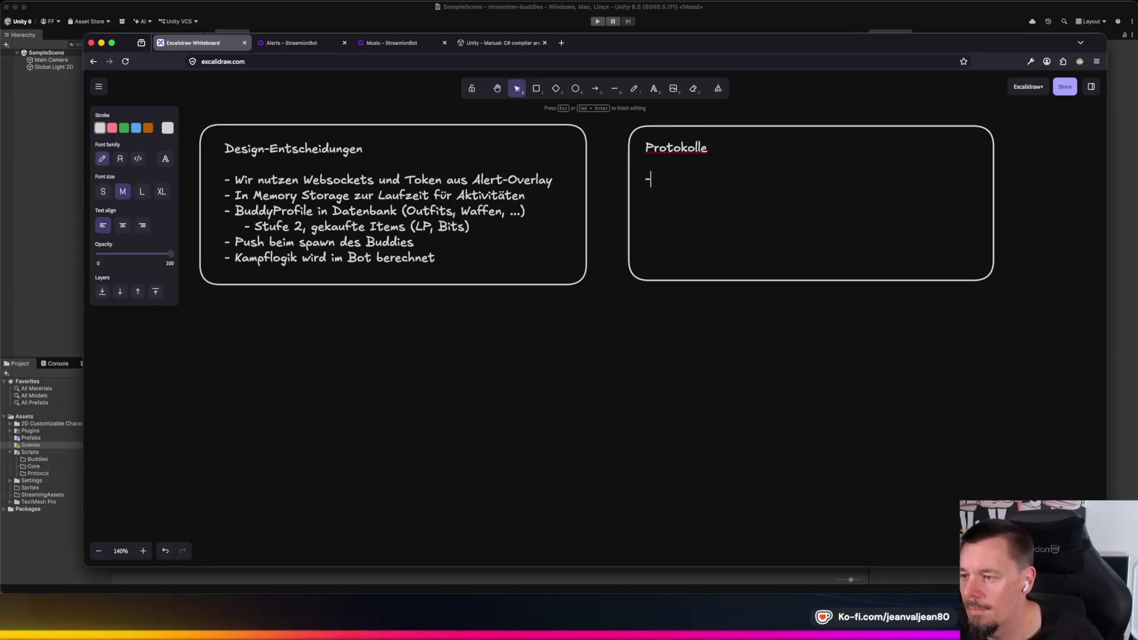
{"action": "key", "text": "BackSpace"}
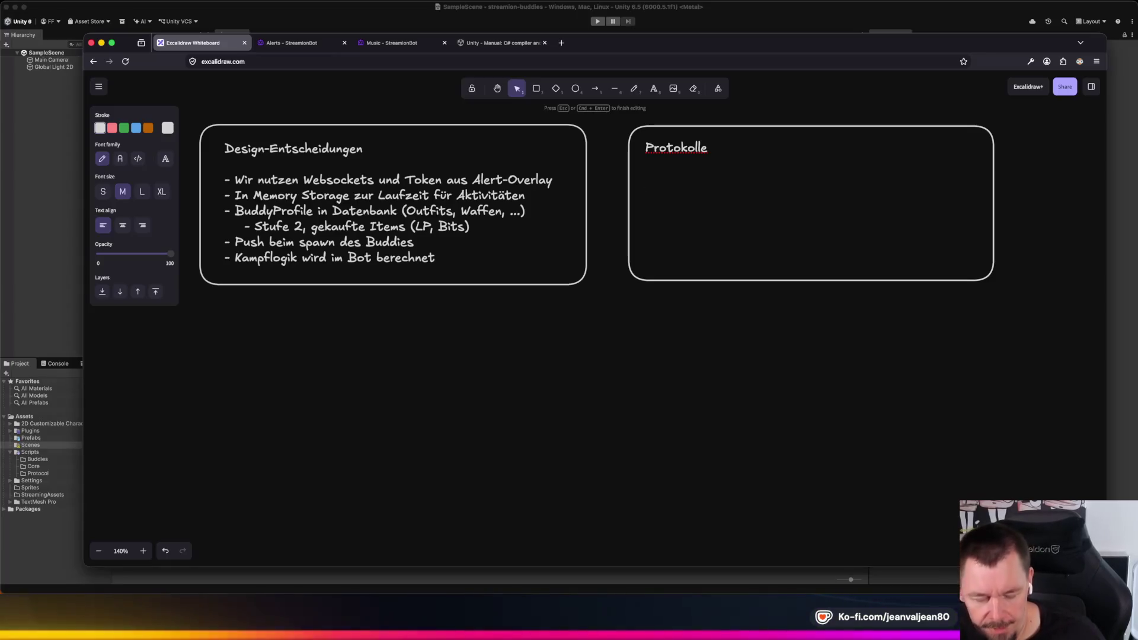
Type a Spawn section listing Version and 'Typ: buddy_spawn' in the Protokolle text
{"action": "type", "text": "Spawn"}
{"action": "type", "text": "---"}
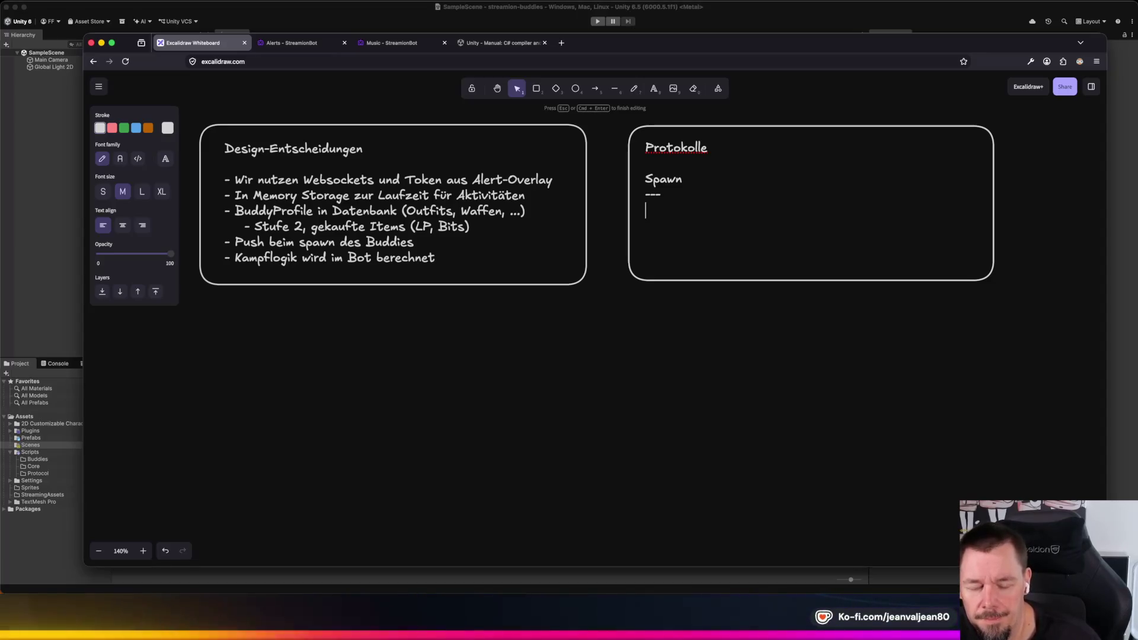
{"action": "type", "text": "{"}
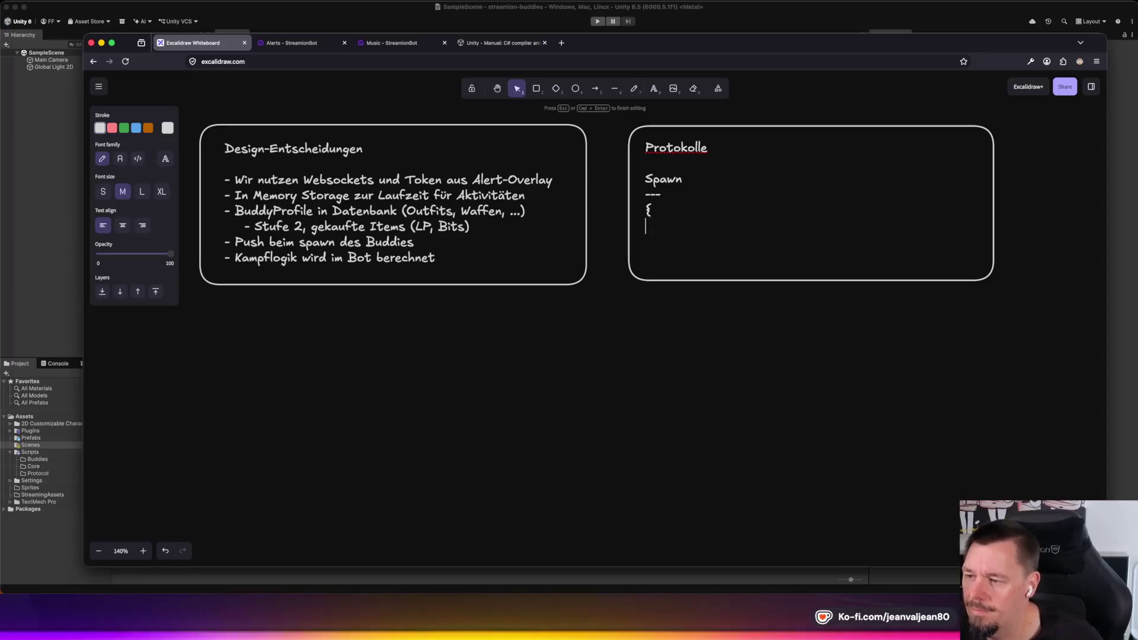
{"action": "key", "text": "BackSpace"}
{"action": "key", "text": "BackSpace"}
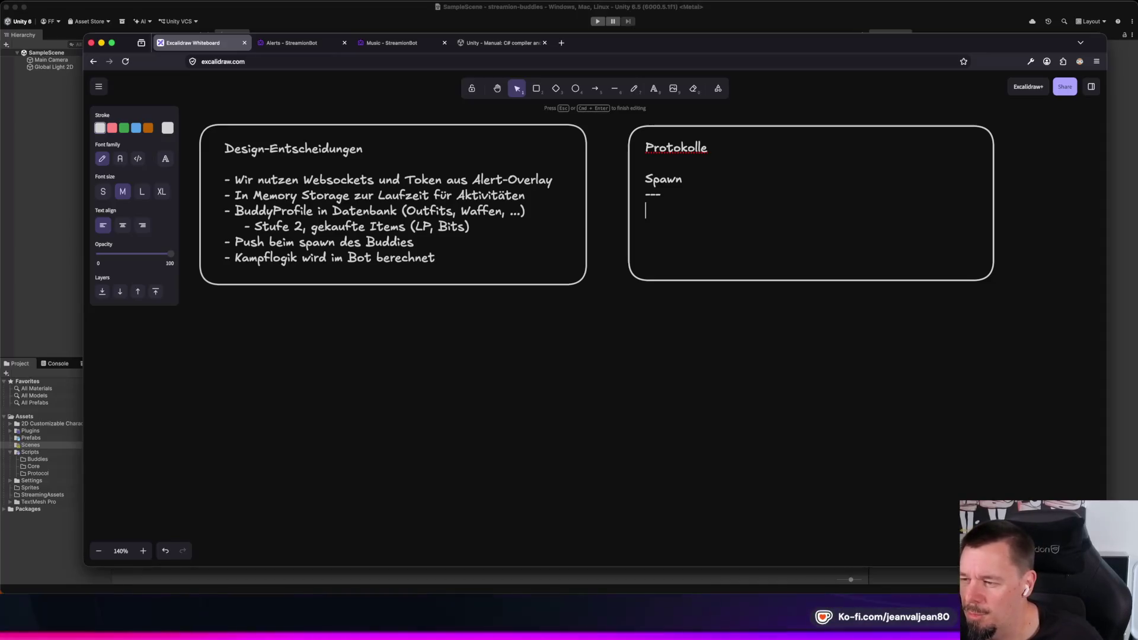
{"action": "type", "text": "-Version"}
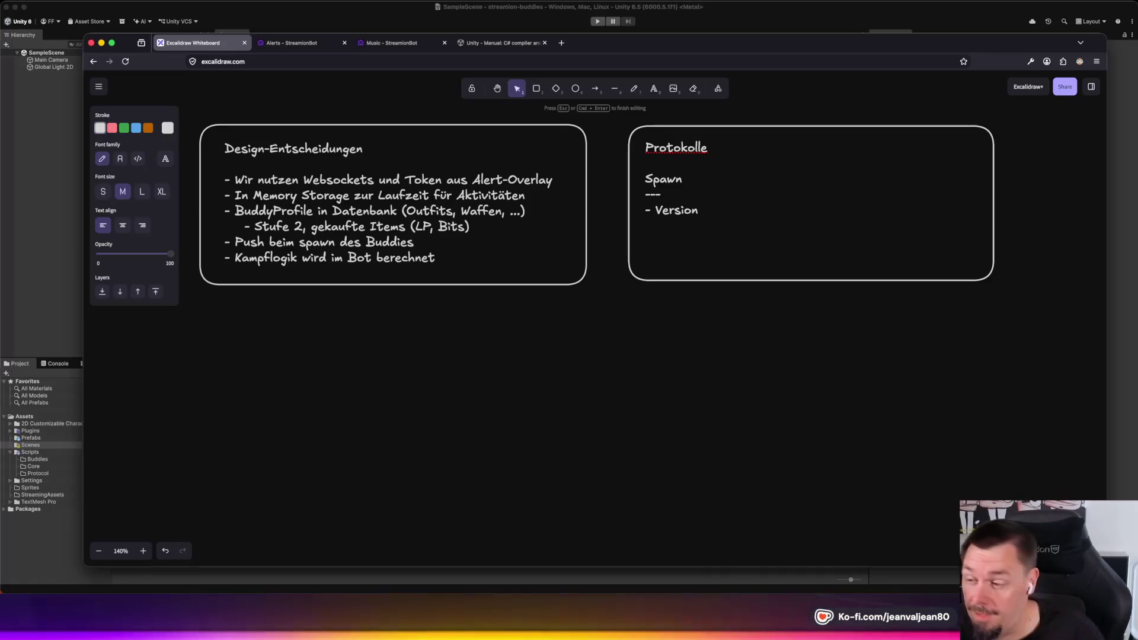
{"action": "key", "text": "Return"}
{"action": "type", "text": "= "}
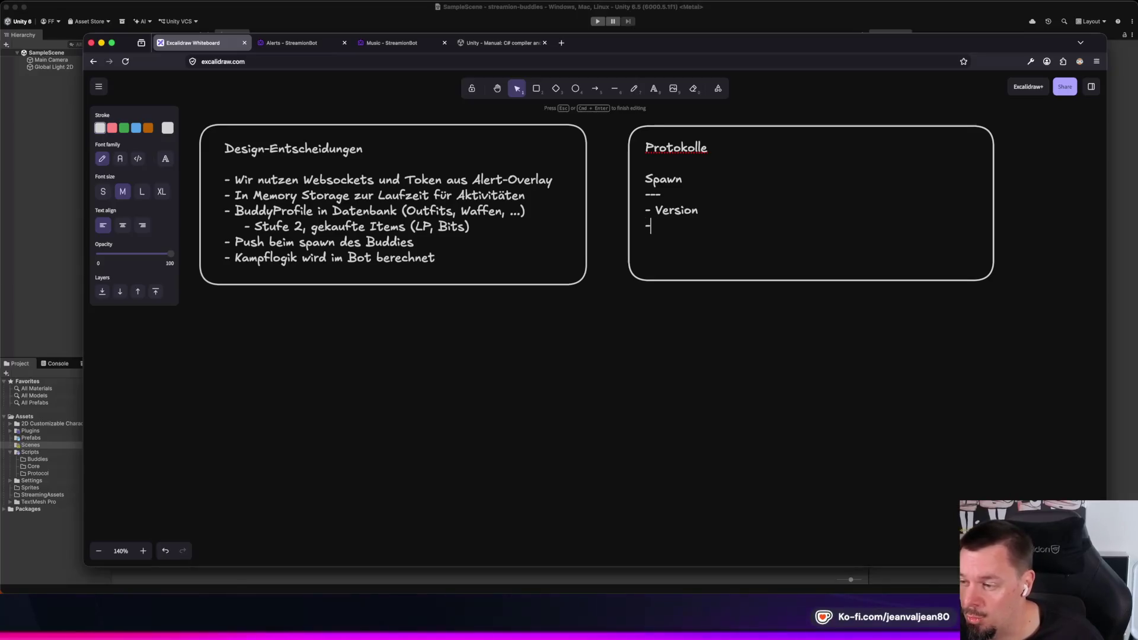
{"action": "type", "text": "yp"}
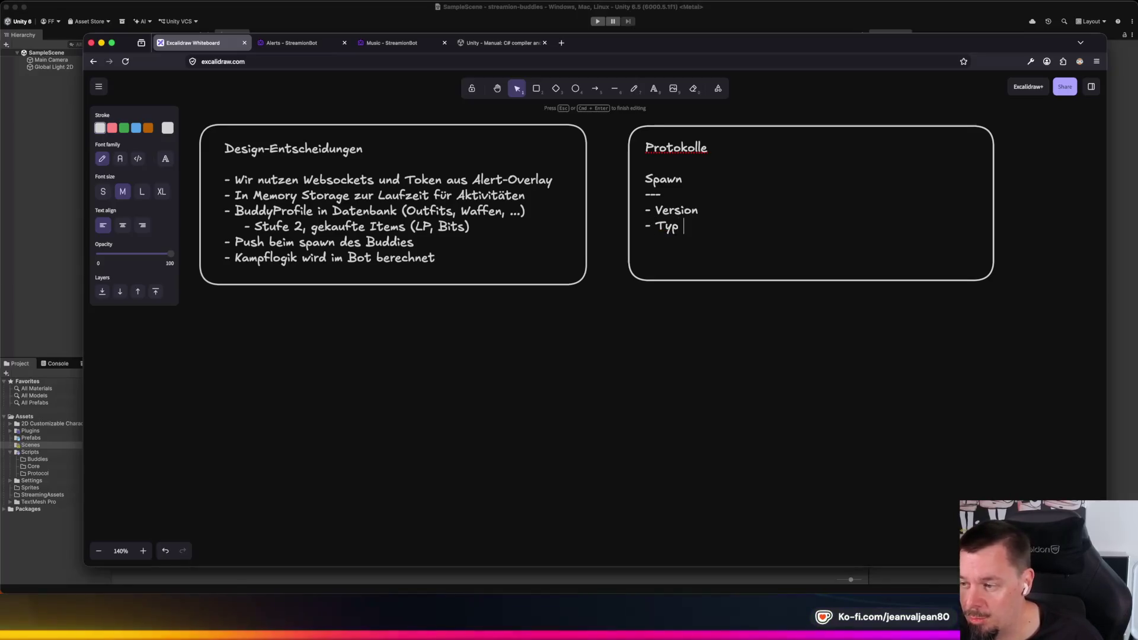
{"action": "key", "text": "BackSpace"}
{"action": "type", "text": ": "}
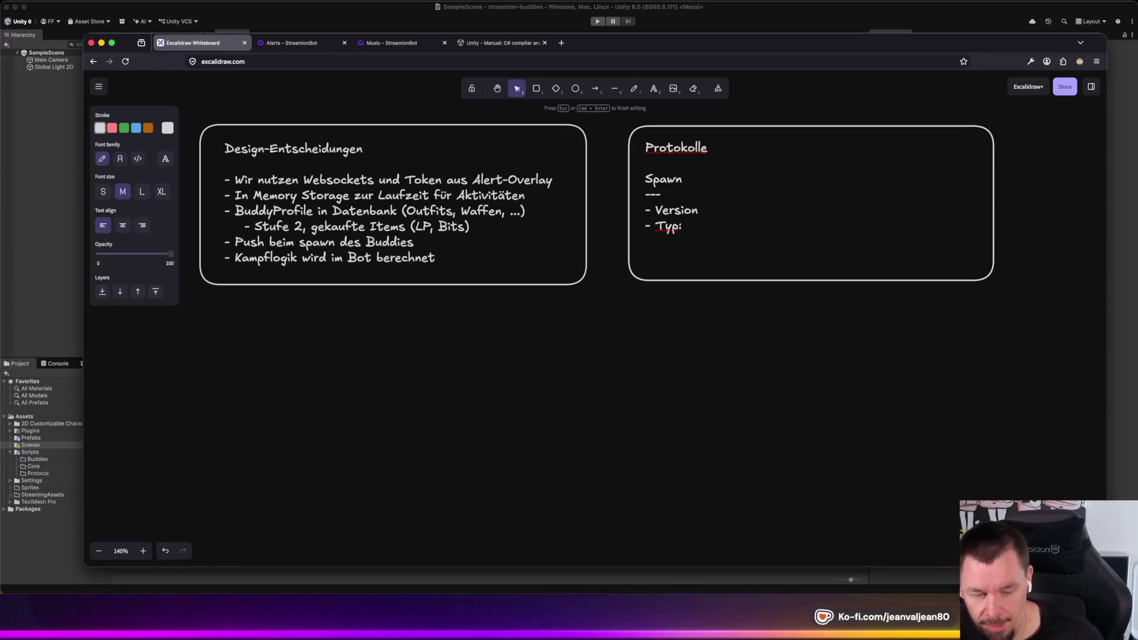
{"action": "type", "text": "buddy_"}
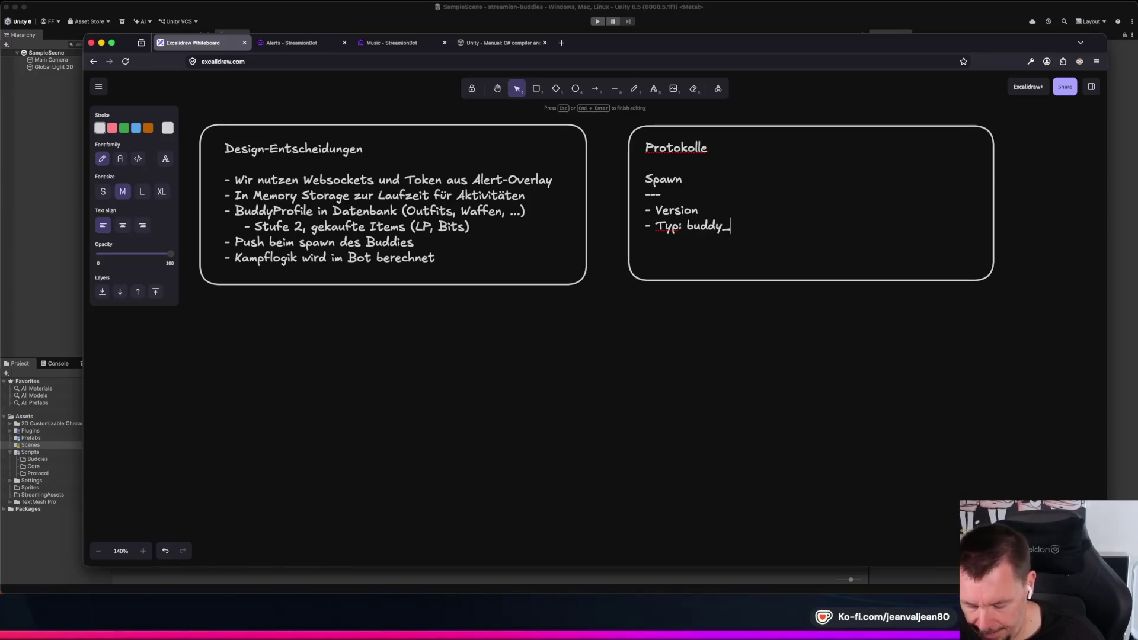
{"action": "type", "text": "spwn"}
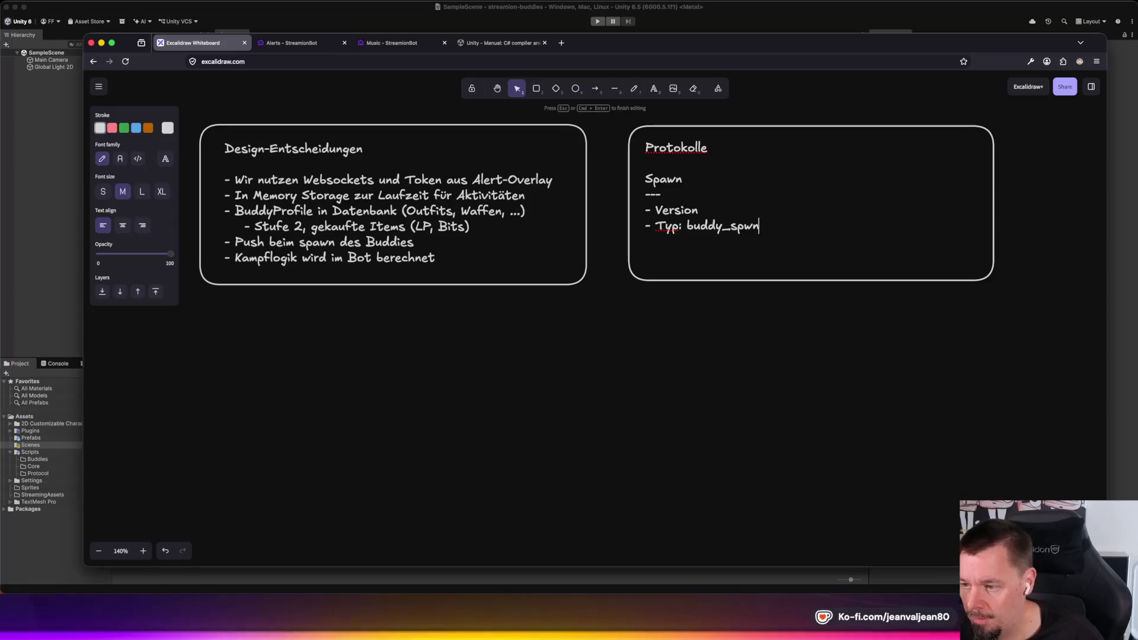
{"action": "key", "text": "BackSpace"}
{"action": "key", "text": "BackSpace"}
{"action": "type", "text": "awn "}
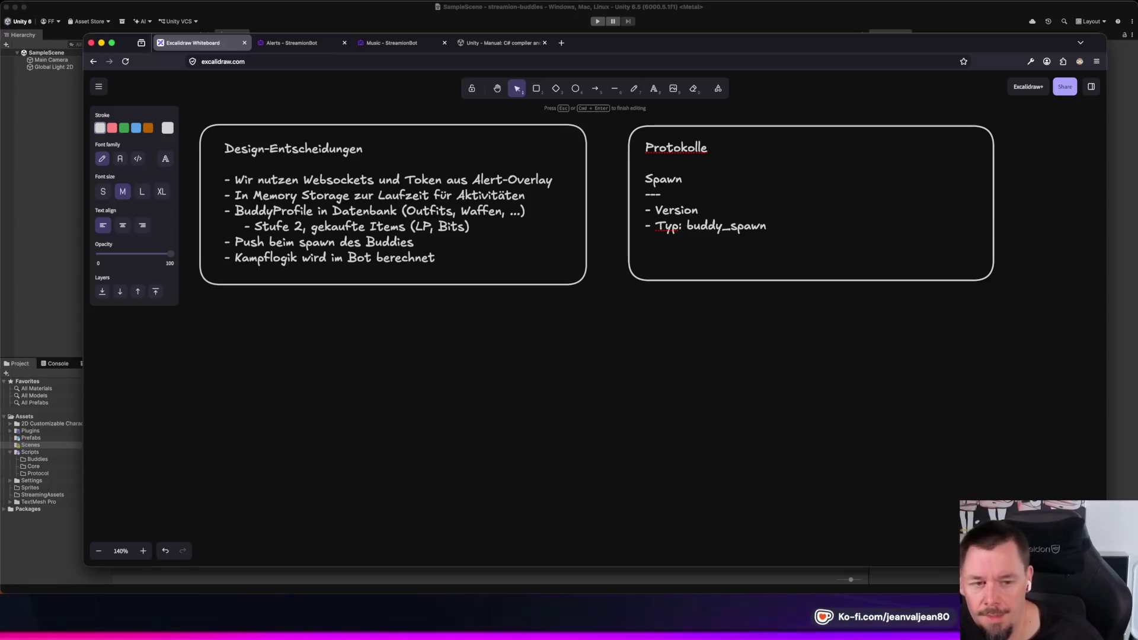
{"action": "type", "text": "="}
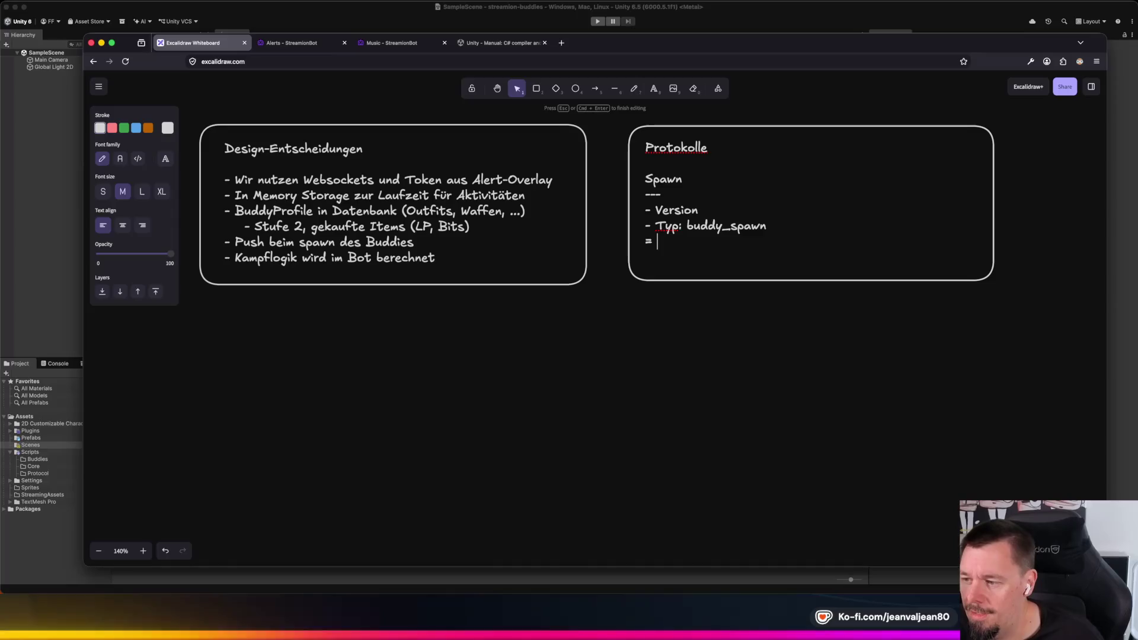
{"action": "key", "text": "BackSpace"}
{"action": "key", "text": "BackSpace"}
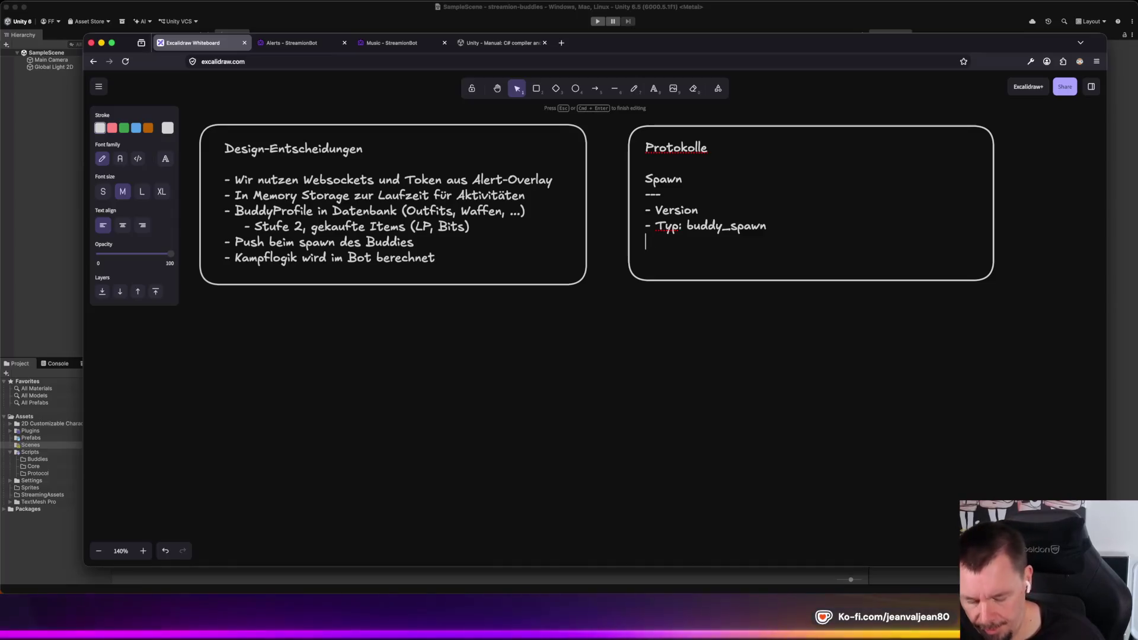
Add TimeStamp and 'Payload (Outfit, Punkte, Waffen, Username, ....)' lines to the Spawn list
{"action": "type", "text": "-TimeStamp"}
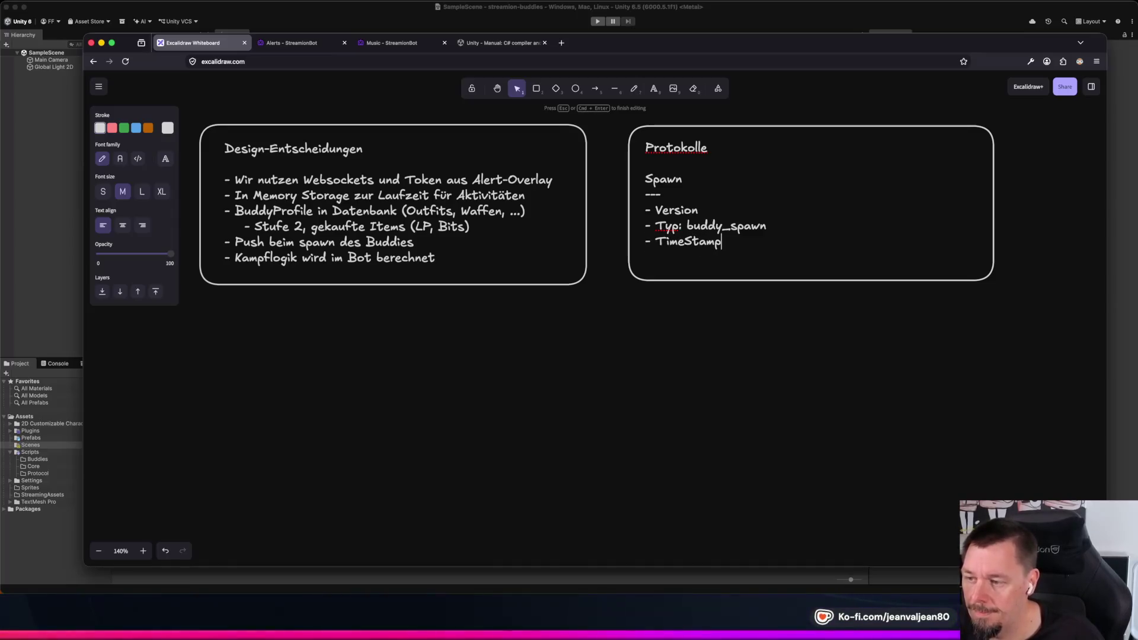
{"action": "key", "text": "Return"}
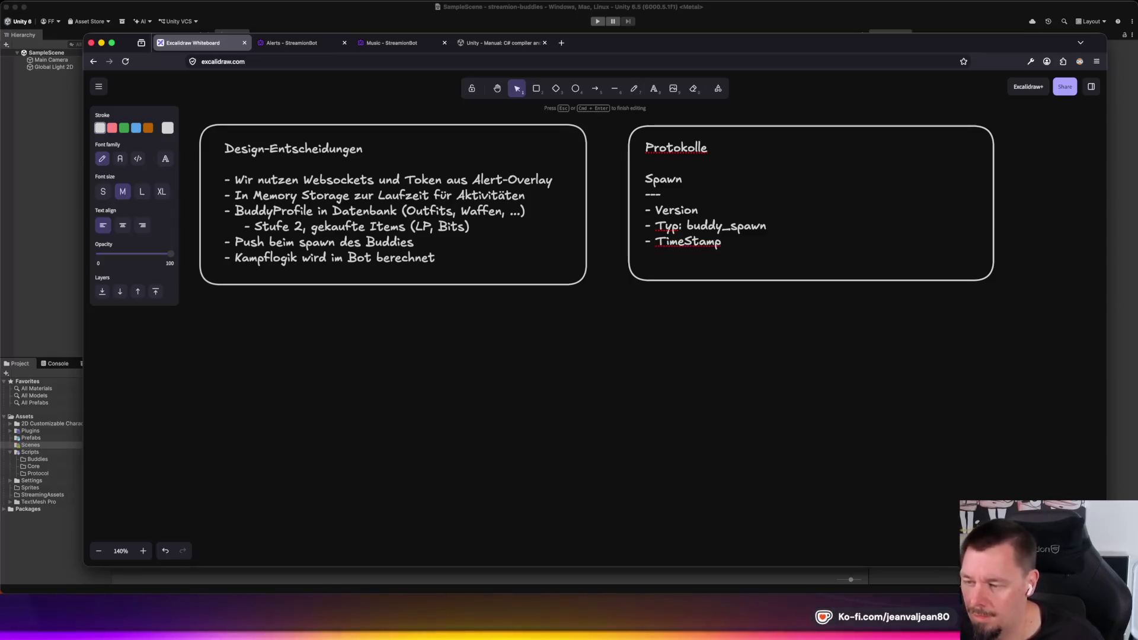
{"action": "type", "text": "-Payload"}
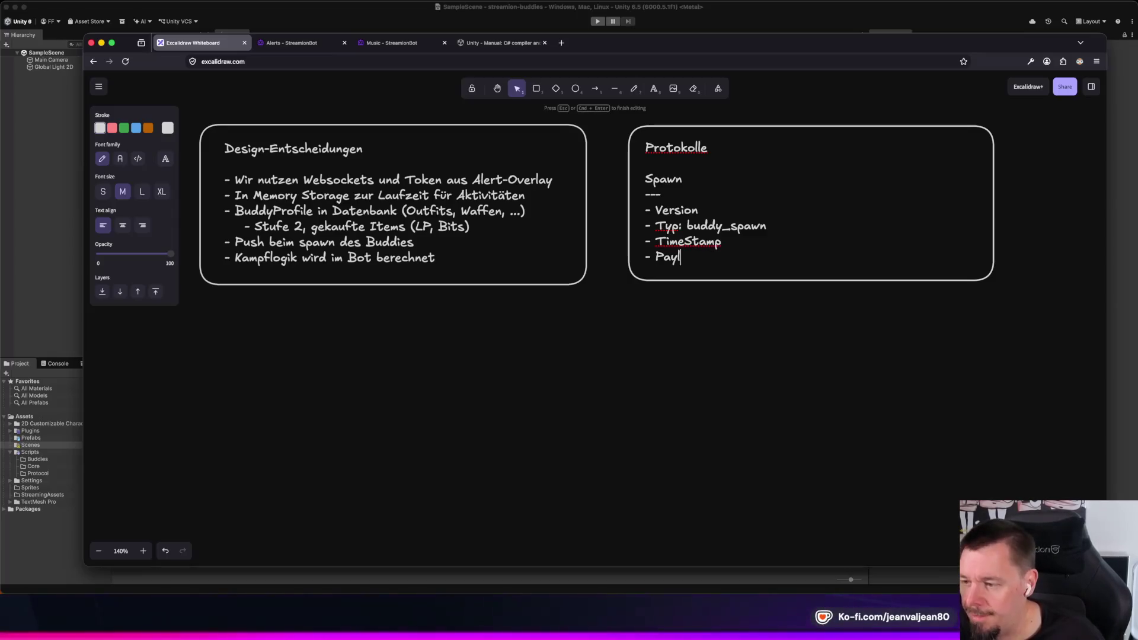
{"action": "type", "text": "()"}
{"action": "key", "text": "BackSpace"}
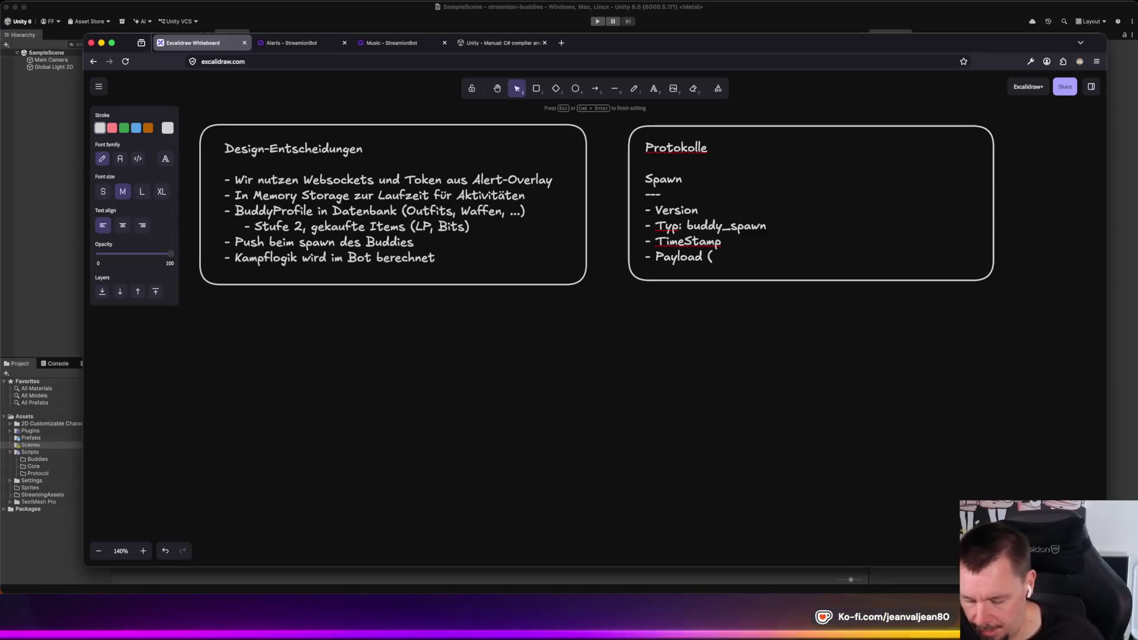
{"action": "type", "text": "Outfi"}
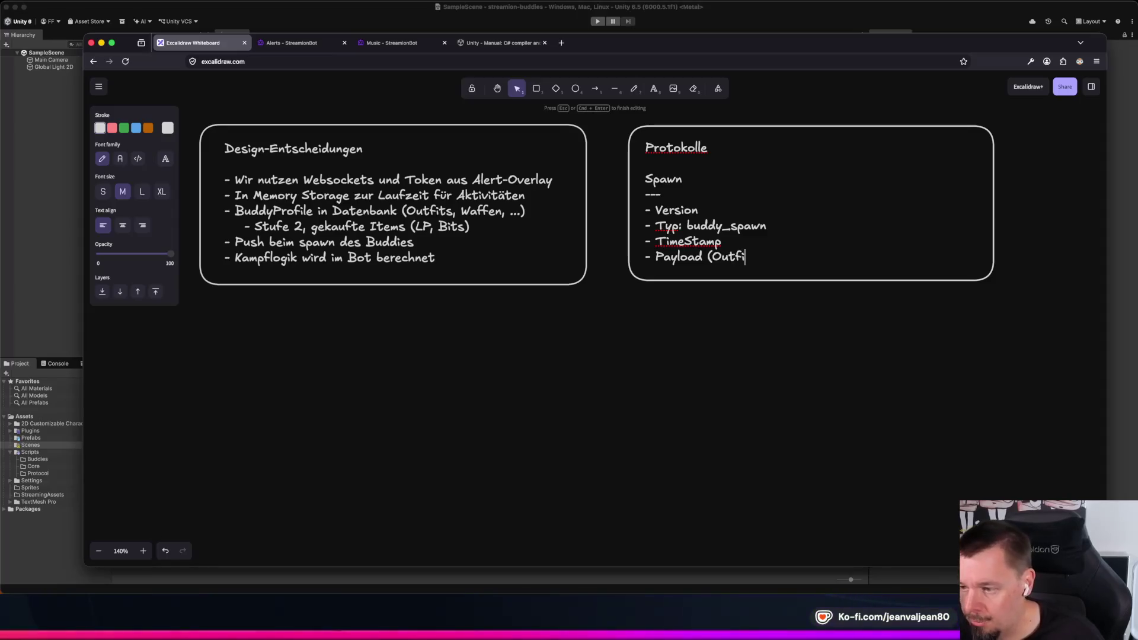
{"action": "type", "text": "t, Punkte, Wa"}
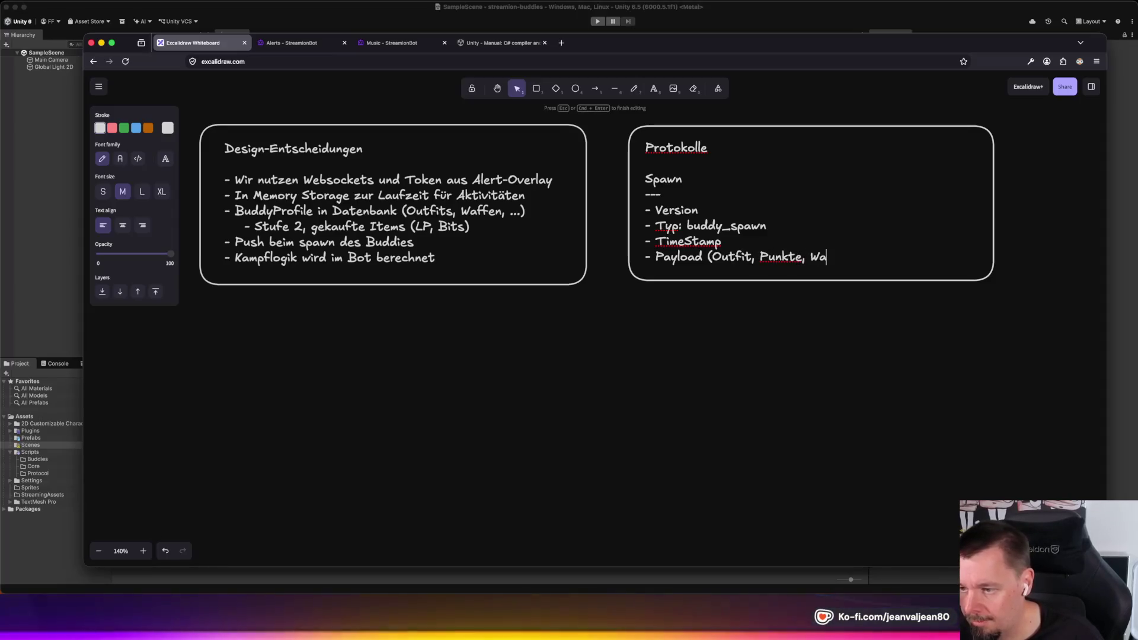
{"action": "type", "text": "ffen, .."}
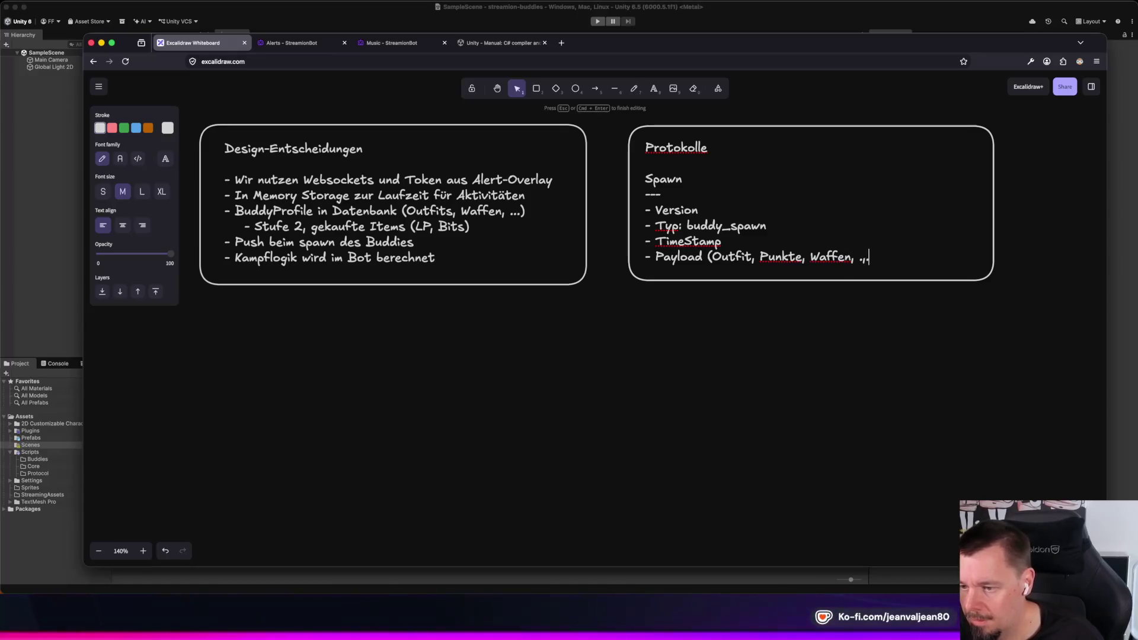
{"action": "type", "text": "..)"}
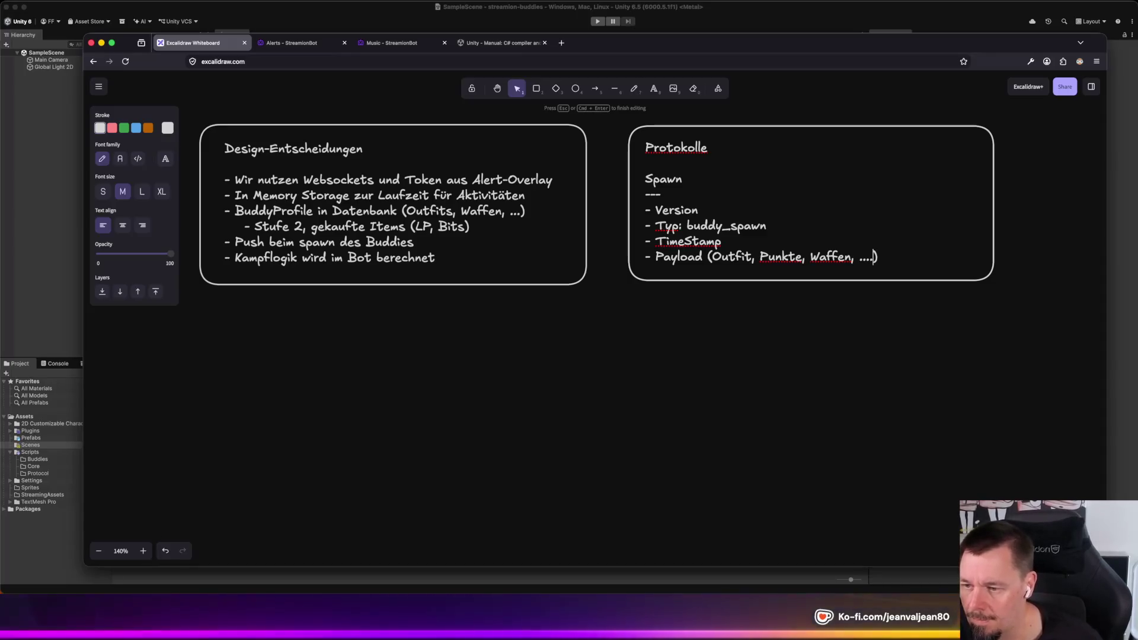
{"action": "left_click", "coordinate": [867, 257]}
{"action": "type", "text": "Username,."}
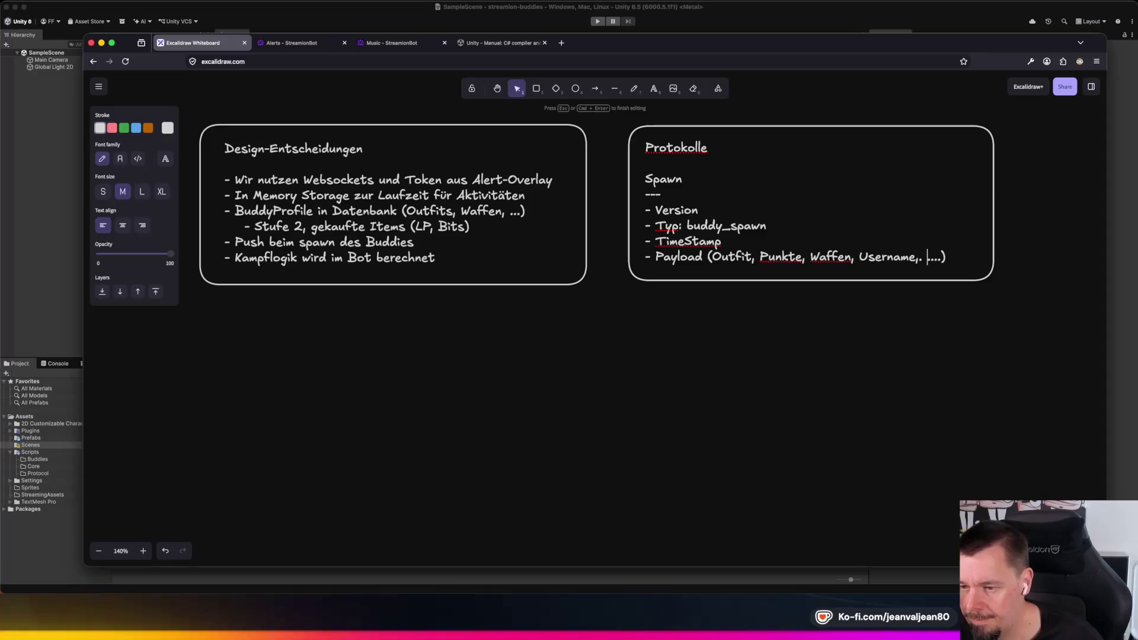
{"action": "key", "text": "BackSpace"}
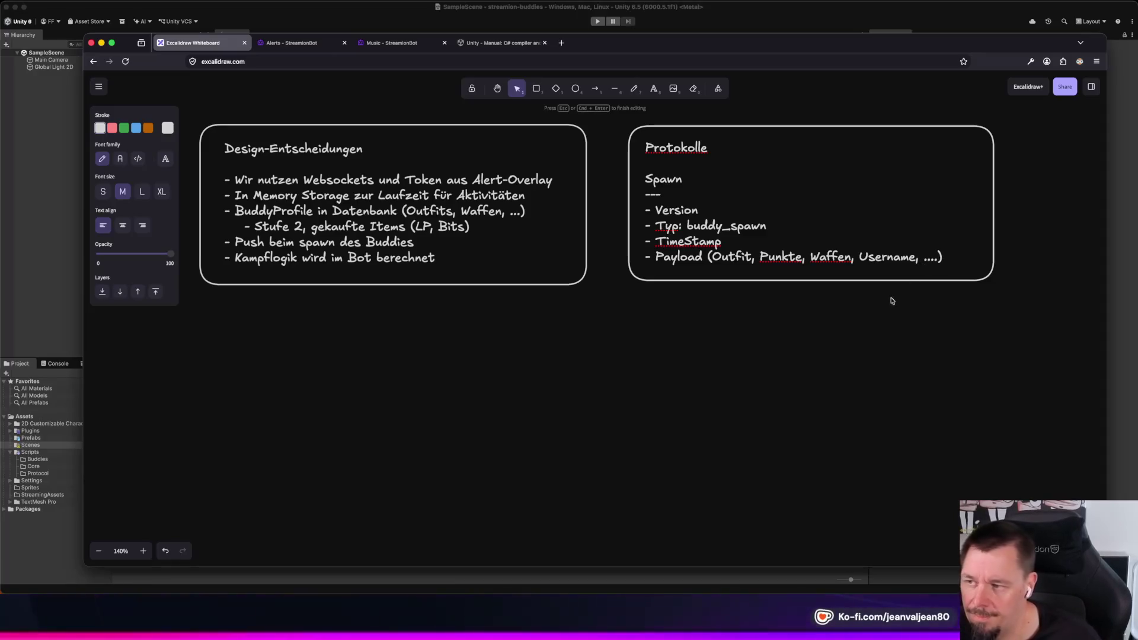
{"action": "left_click", "coordinate": [933, 282]}
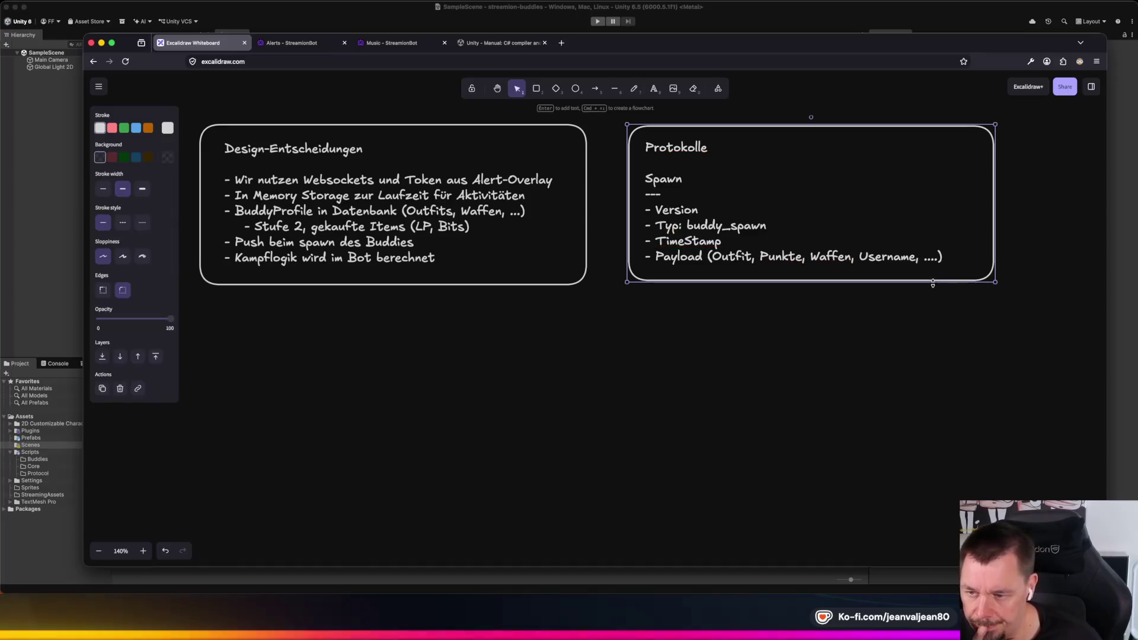
Stretch the Protokolle box far downward and add a blank line after the Payload entry
{"action": "mouse_move", "coordinate": [877, 284]}
{"action": "left_mouse_down"}
{"action": "mouse_move", "coordinate": [888, 314]}
{"action": "mouse_move", "coordinate": [887, 495]}
{"action": "left_mouse_up"}
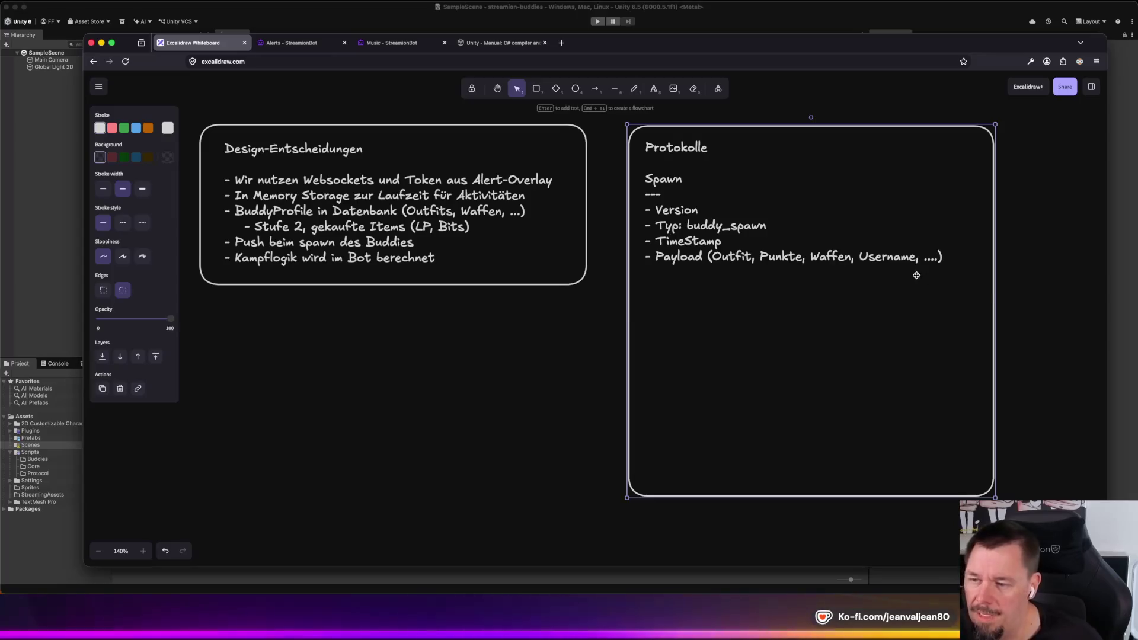
{"action": "triple_click", "coordinate": [885, 261]}
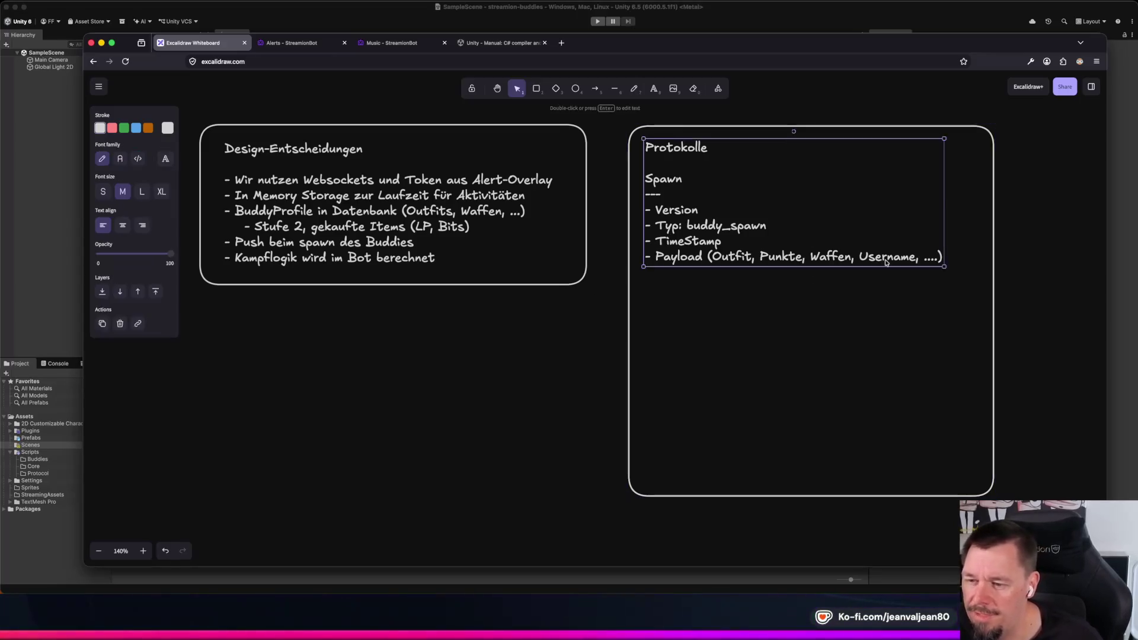
{"action": "left_click", "coordinate": [901, 256]}
{"action": "double_click", "coordinate": [901, 257]}
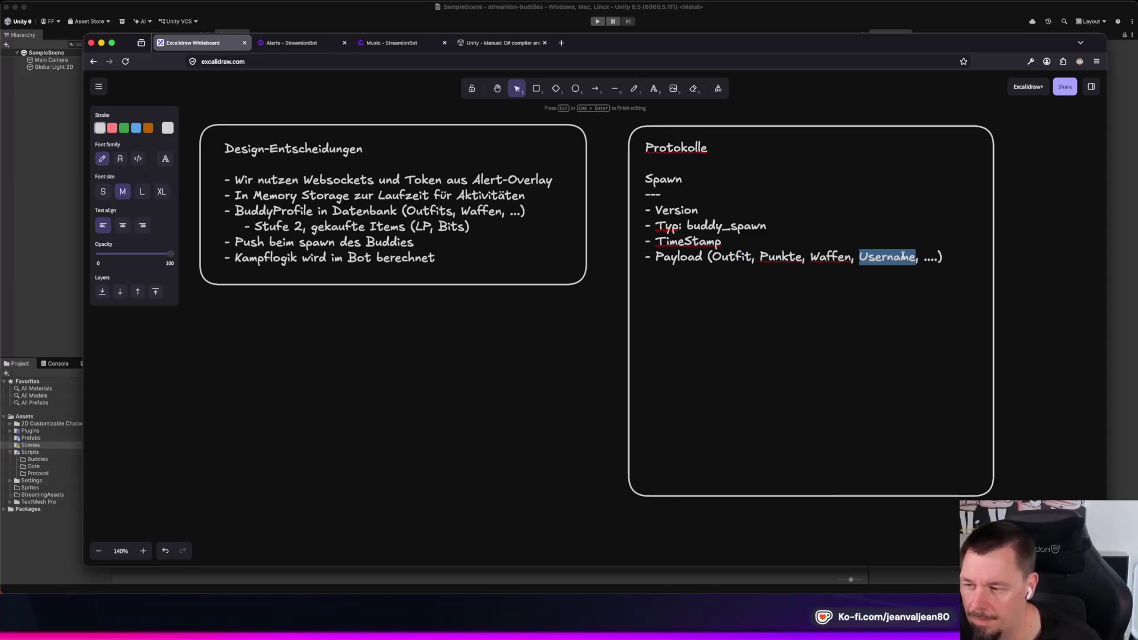
{"action": "key", "text": "BackSpace"}
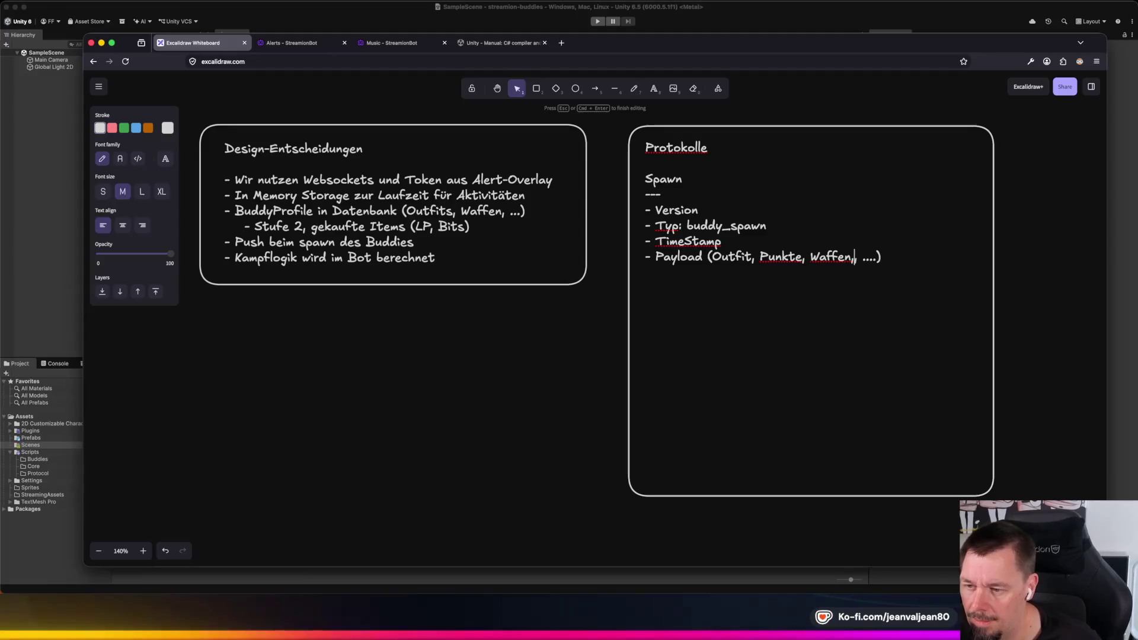
{"action": "type", "text": "Username,"}
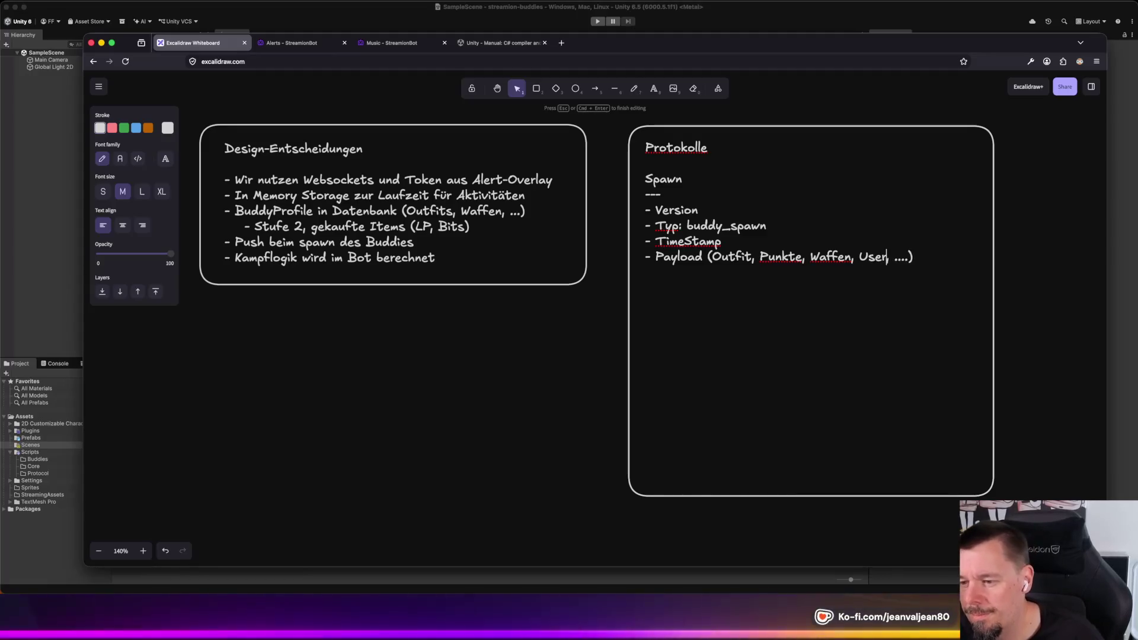
{"action": "key", "text": "End"}
{"action": "key", "text": "Return"}
{"action": "key", "text": "Return"}
{"action": "key", "text": "Return"}
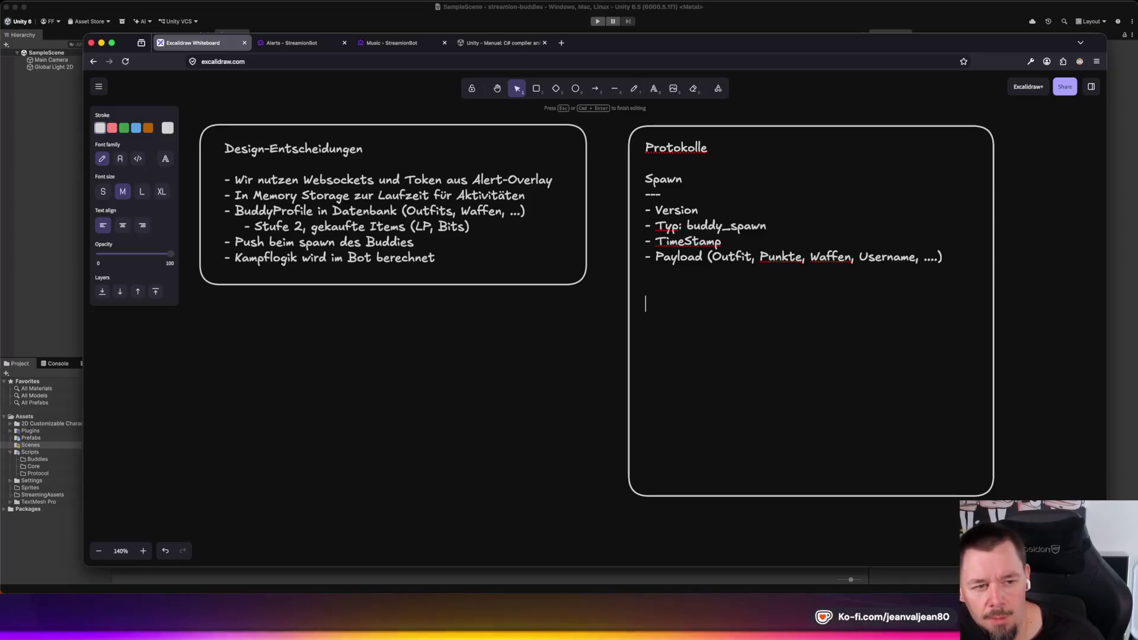
Add a BuddyConfig heading with a '---' divider and a '- UserId (tenantId)' entry
{"action": "type", "text": "Budd"}
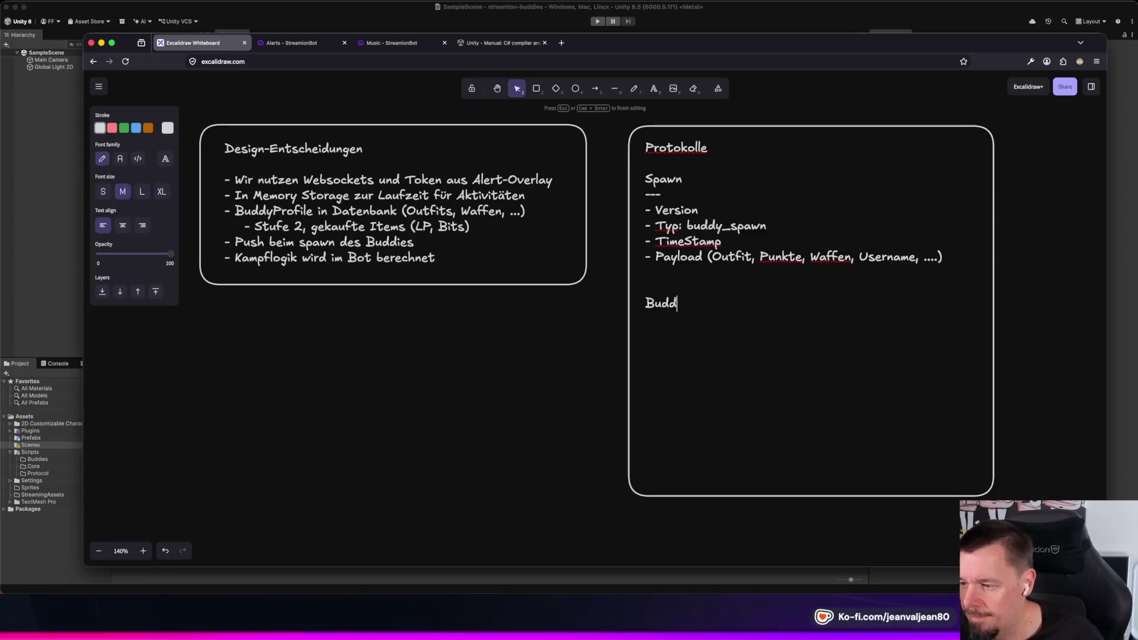
{"action": "type", "text": "yConfig"}
{"action": "key", "text": "Return"}
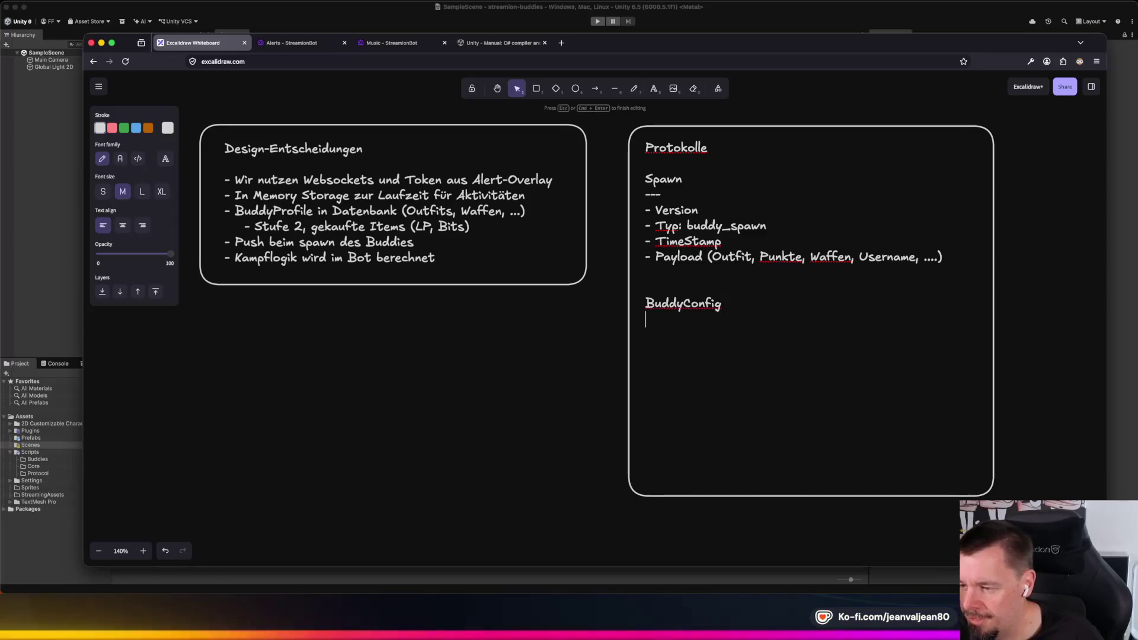
{"action": "type", "text": "---"}
{"action": "key", "text": "Return"}
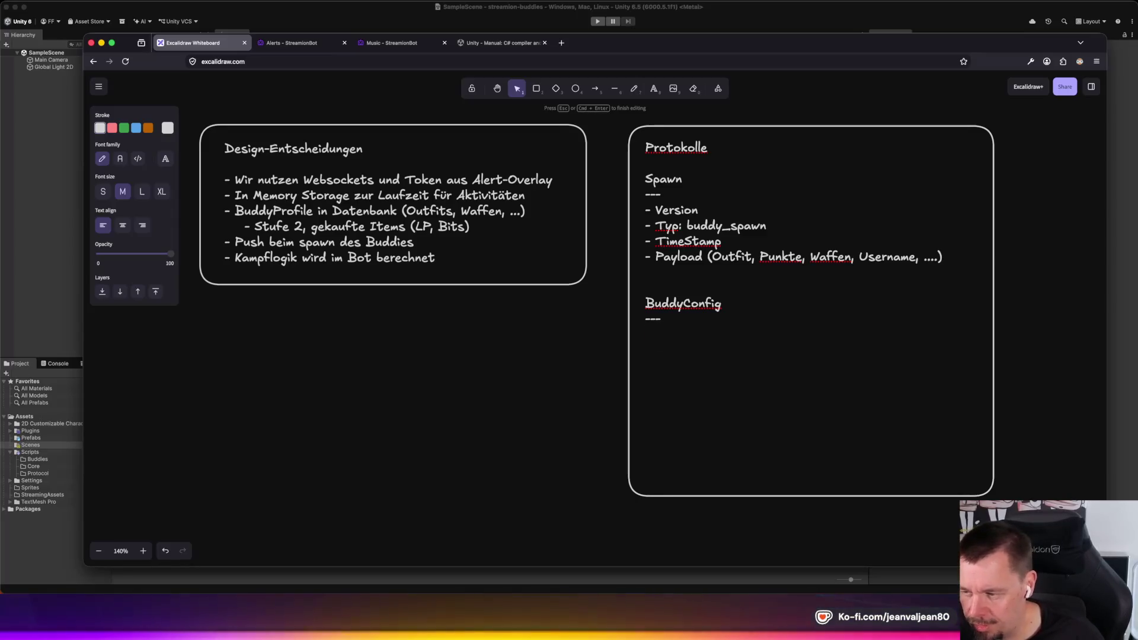
{"action": "type", "text": "User"}
{"action": "key", "text": "BackSpace"}
{"action": "key", "text": "BackSpace"}
{"action": "key", "text": "BackSpace"}
{"action": "type", "text": "- Us"}
{"action": "key", "text": "BackSpace"}
{"action": "key", "text": "BackSpace"}
{"action": "type", "text": "UserId "}
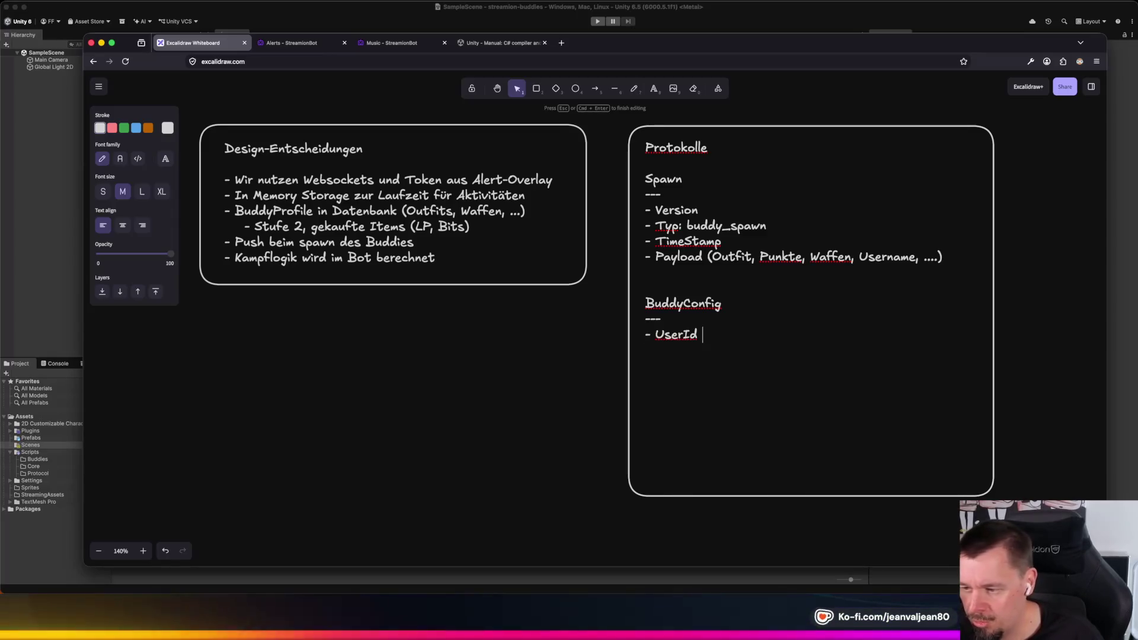
{"action": "type", "text": "(tenantId)"}
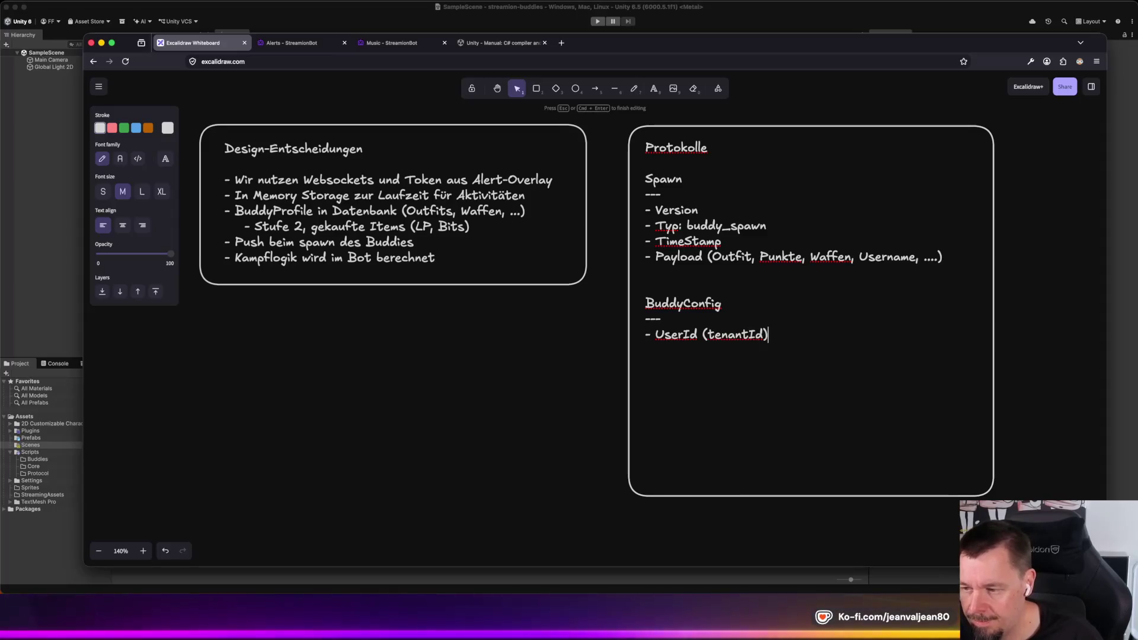
{"action": "key", "text": "Return"}
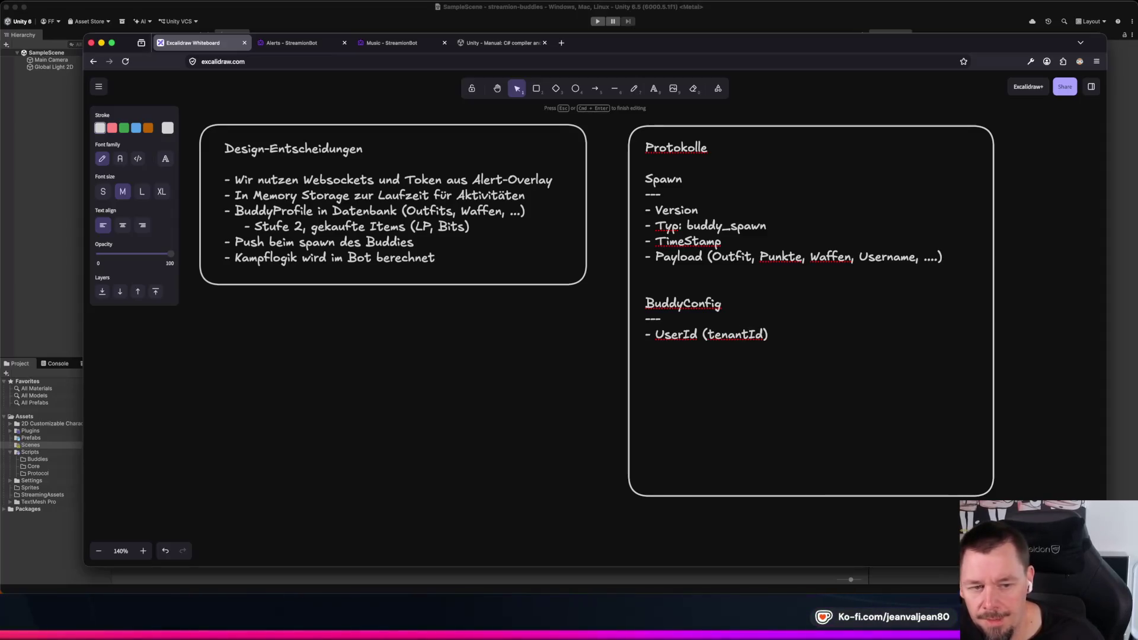
List '- Login / DisplayName (Name)', '- OutfitId' and '- WeaponId' under BuddyConfig
{"action": "type", "text": "- "}
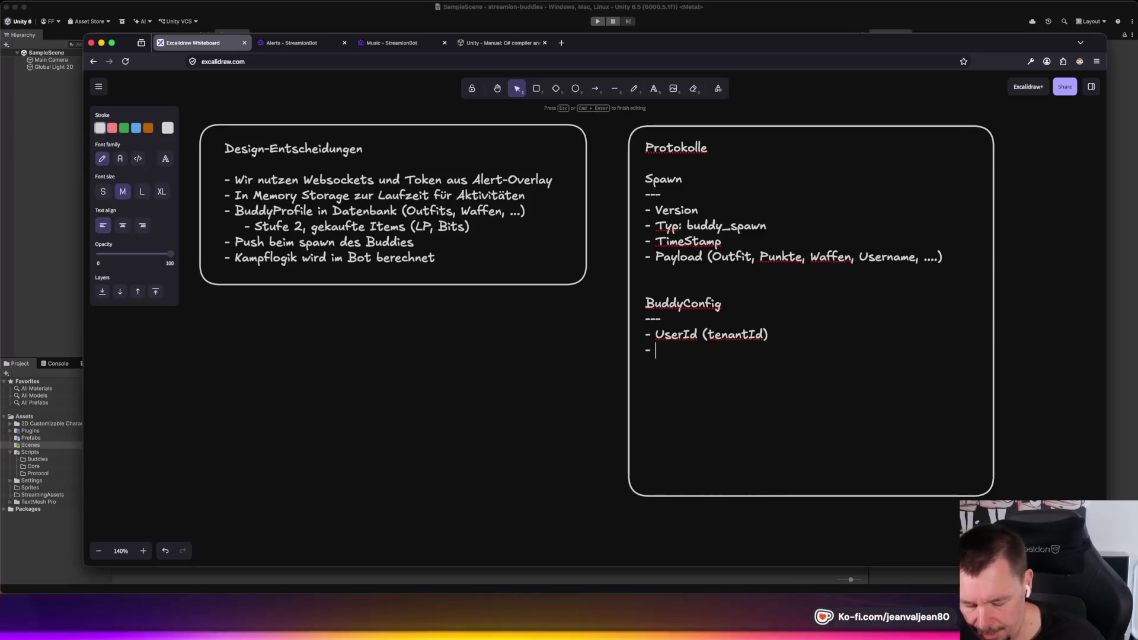
{"action": "type", "text": "Login (Name)"}
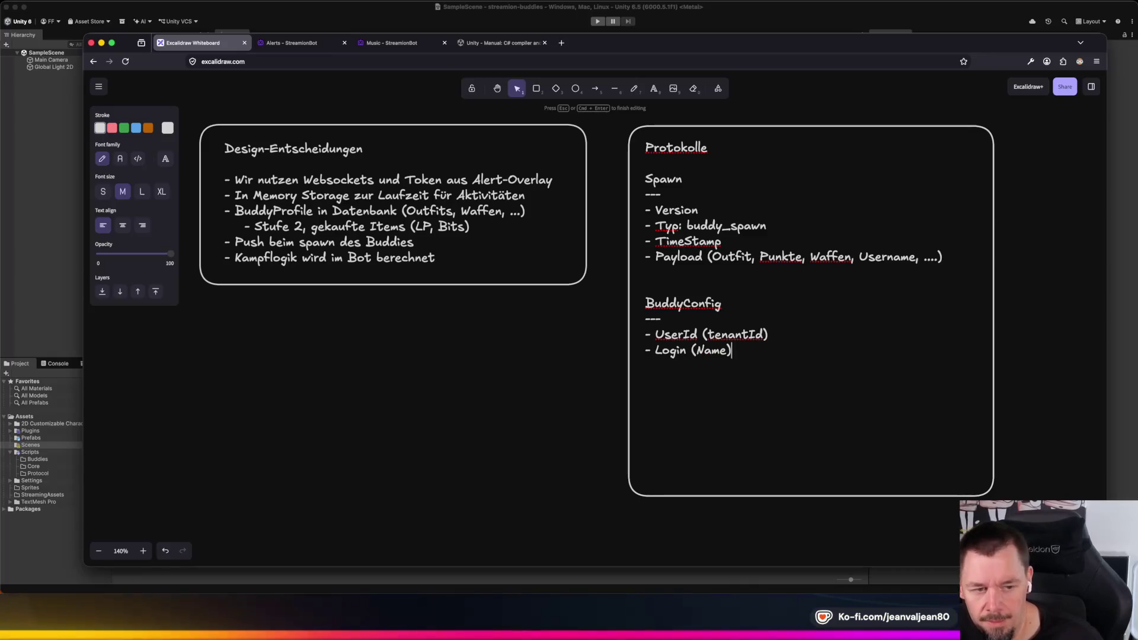
{"action": "key", "text": "Left"}
{"action": "key", "text": "Left"}
{"action": "key", "text": "Left"}
{"action": "key", "text": "Left"}
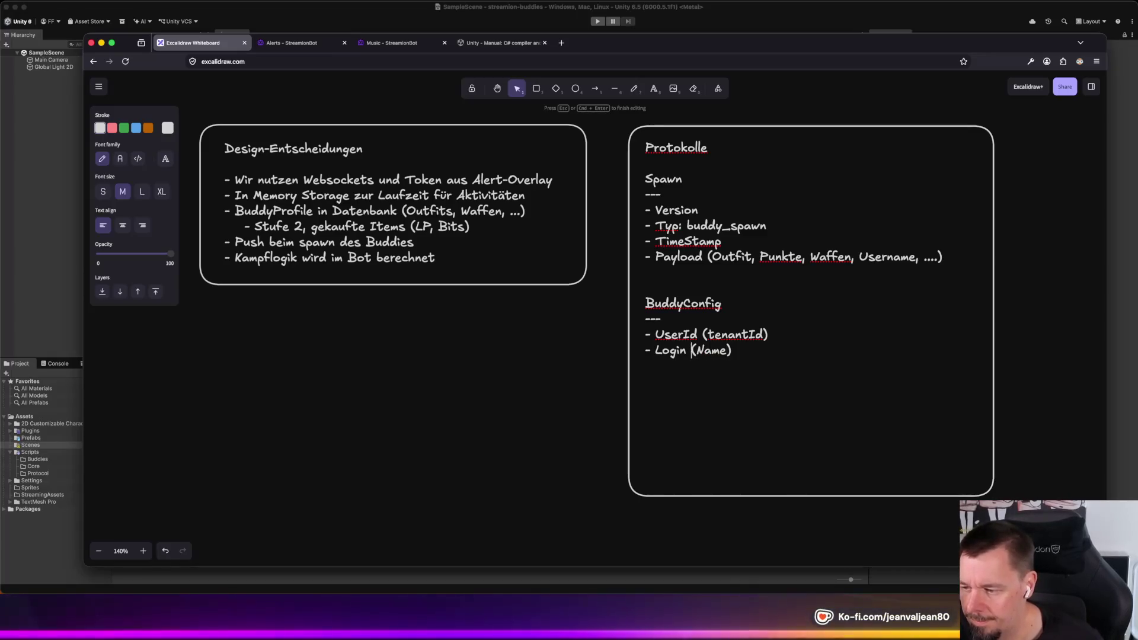
{"action": "type", "text": "/ DisplayName"}
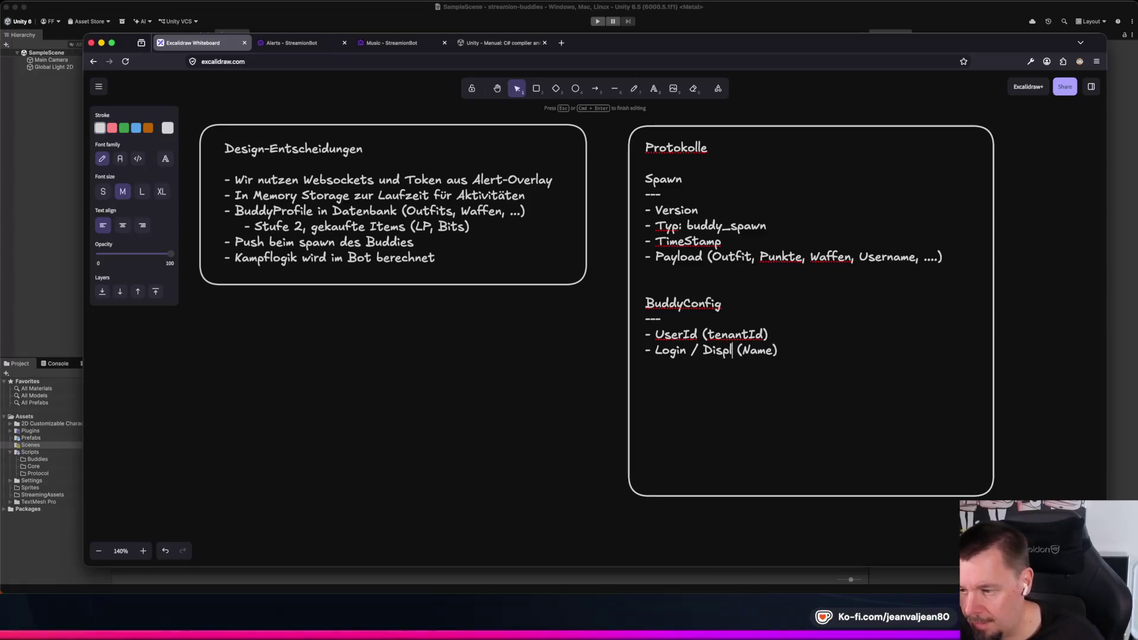
{"action": "key", "text": "End"}
{"action": "key", "text": "Return"}
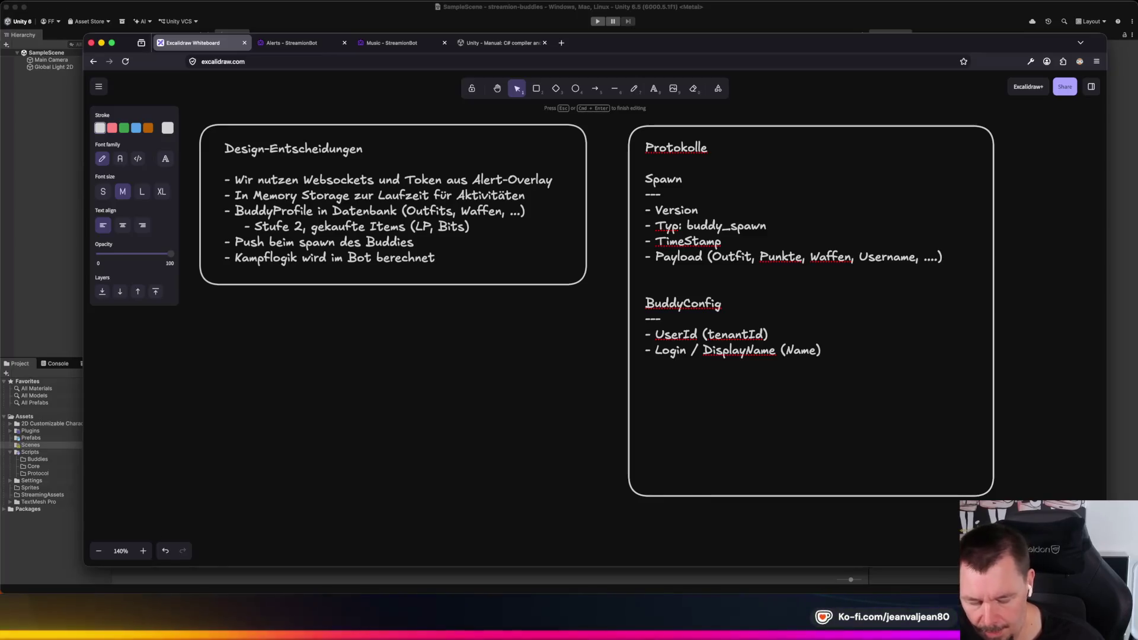
{"action": "type", "text": "- "}
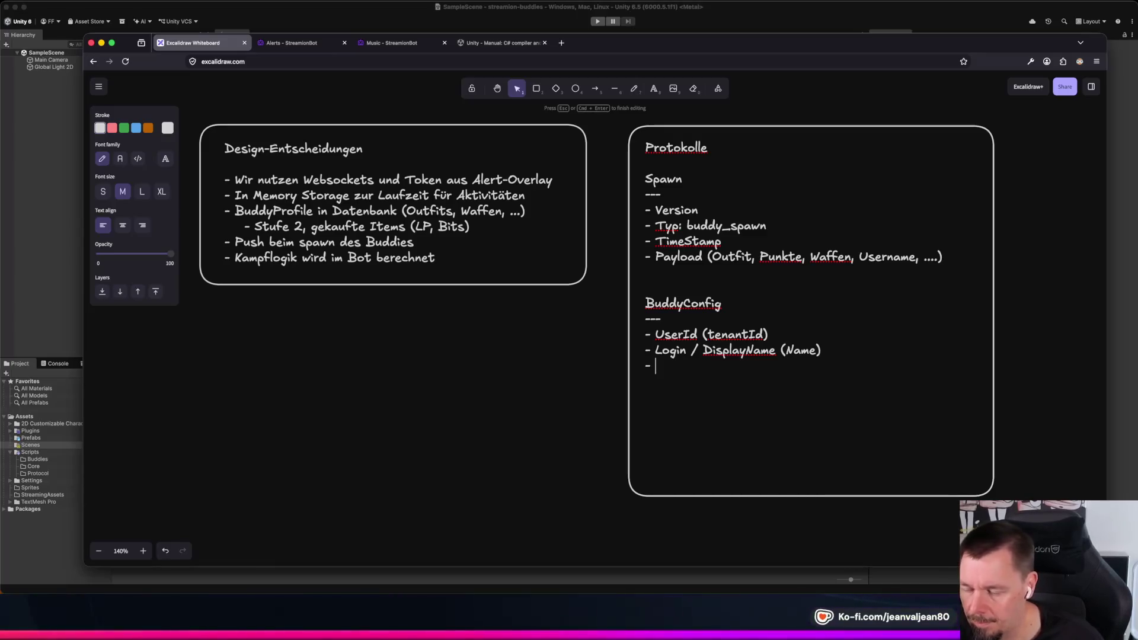
{"action": "type", "text": "Ou"}
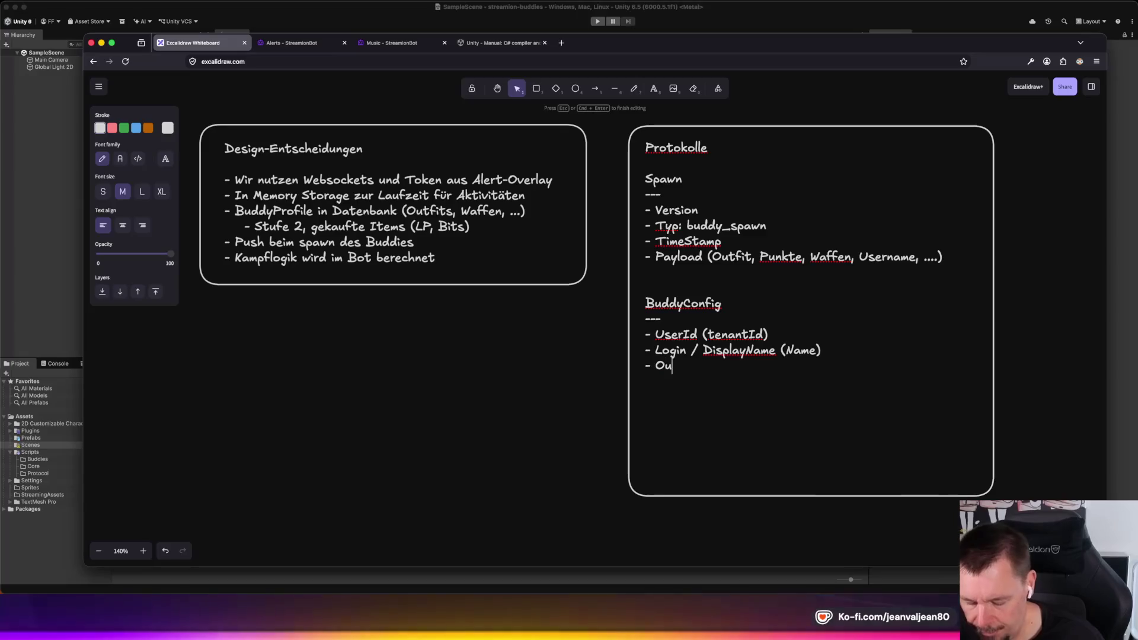
{"action": "type", "text": "tfitId"}
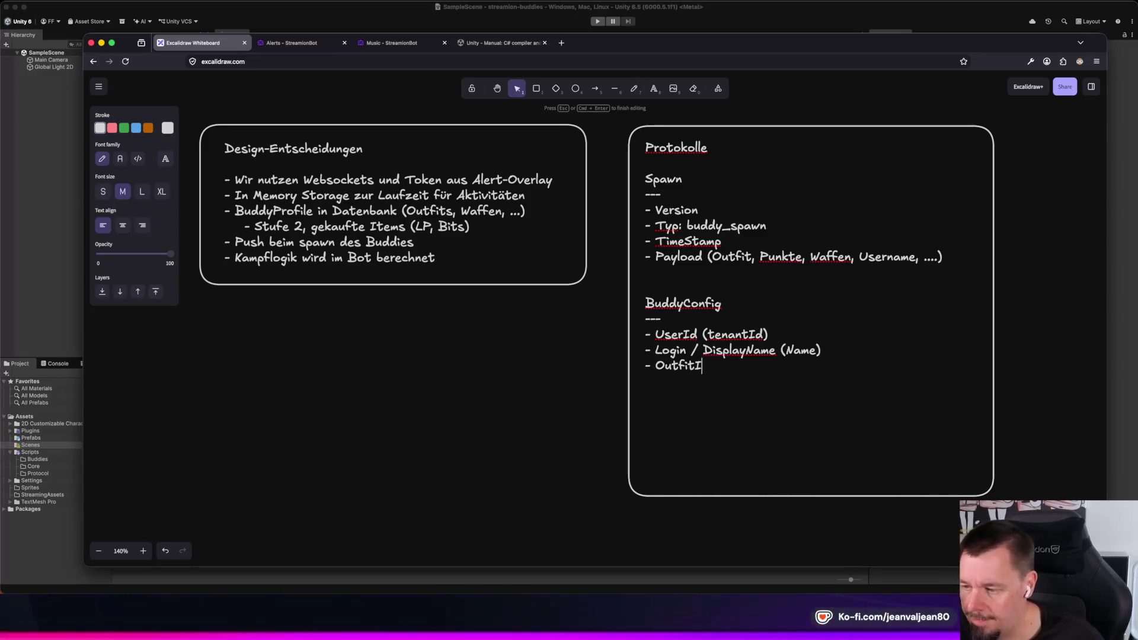
{"action": "key", "text": "Return"}
{"action": "type", "text": "- We"}
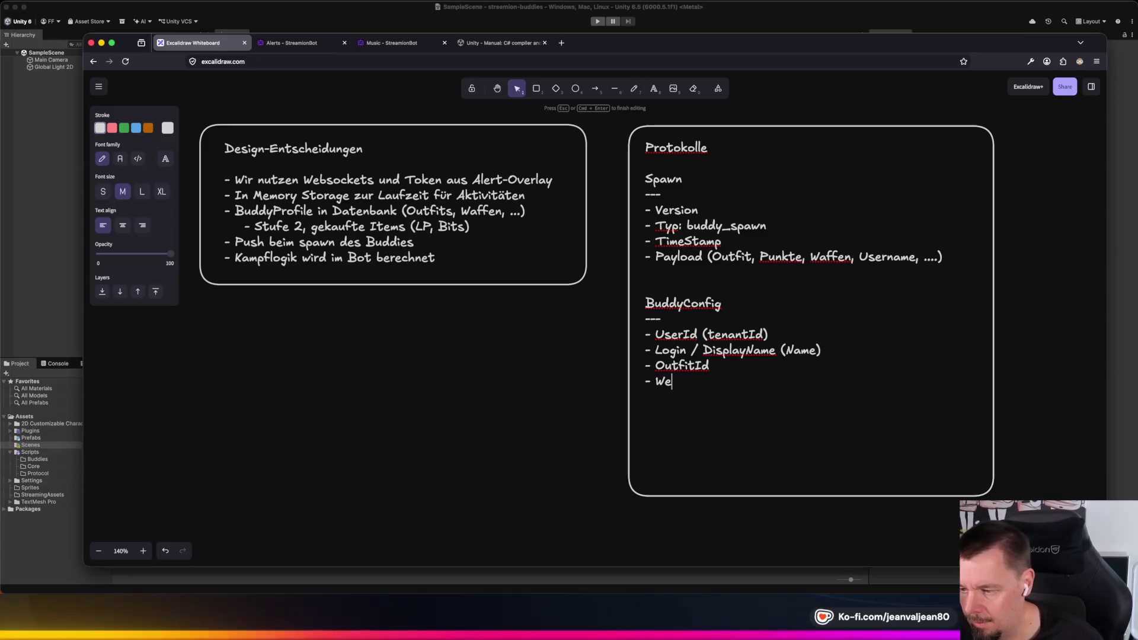
{"action": "type", "text": "apoin"}
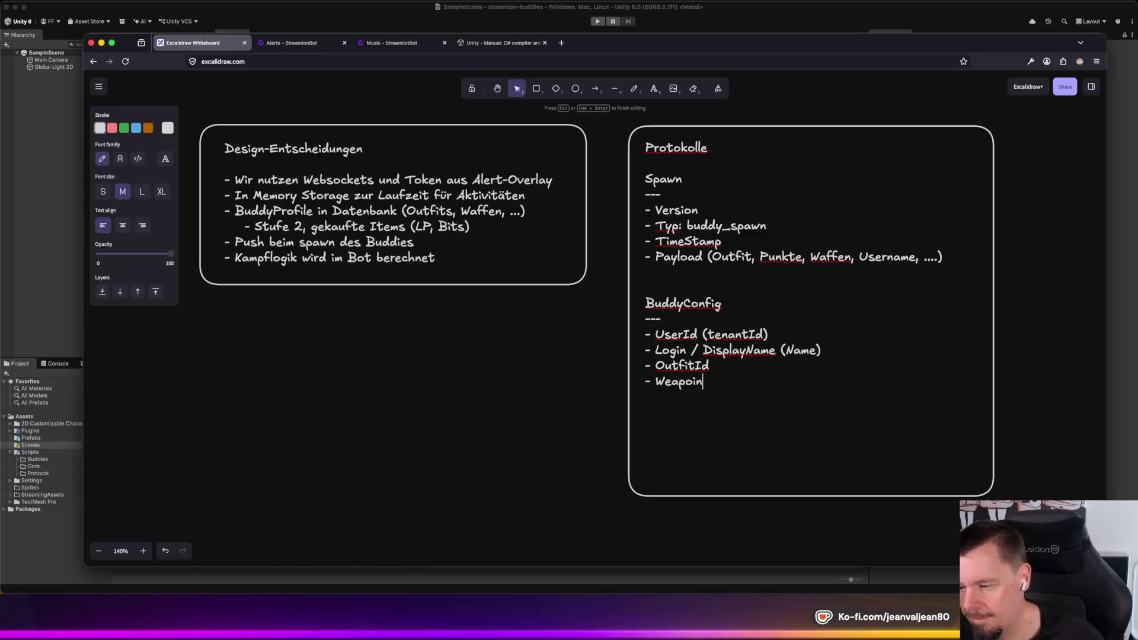
{"action": "type", "text": "Id"}
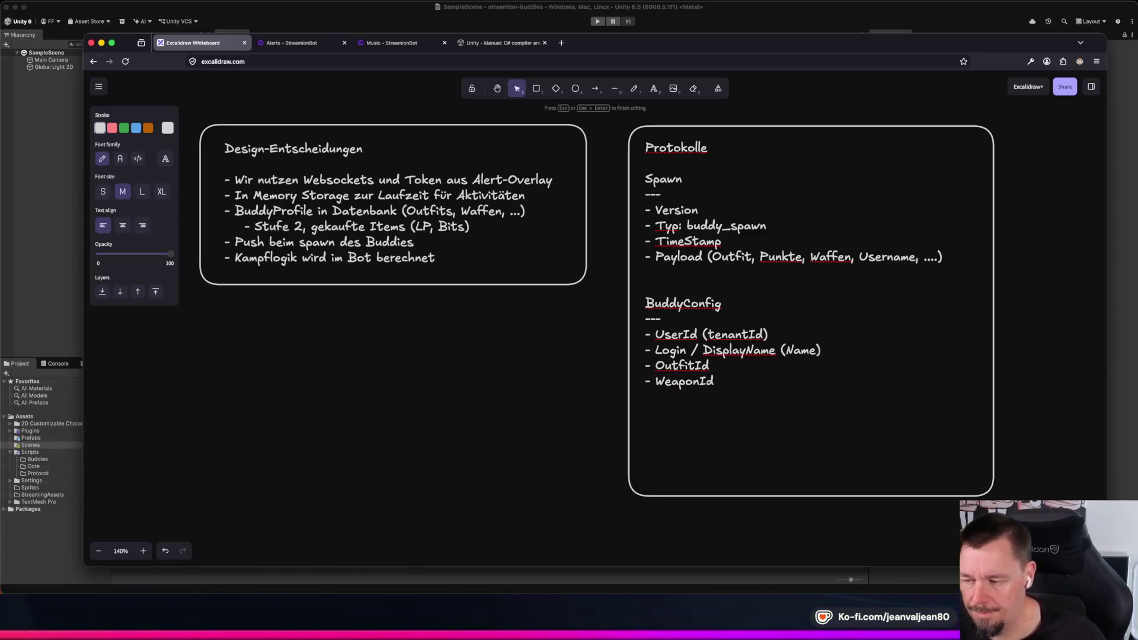
{"action": "key", "text": "Return"}
{"action": "type", "text": "-"}
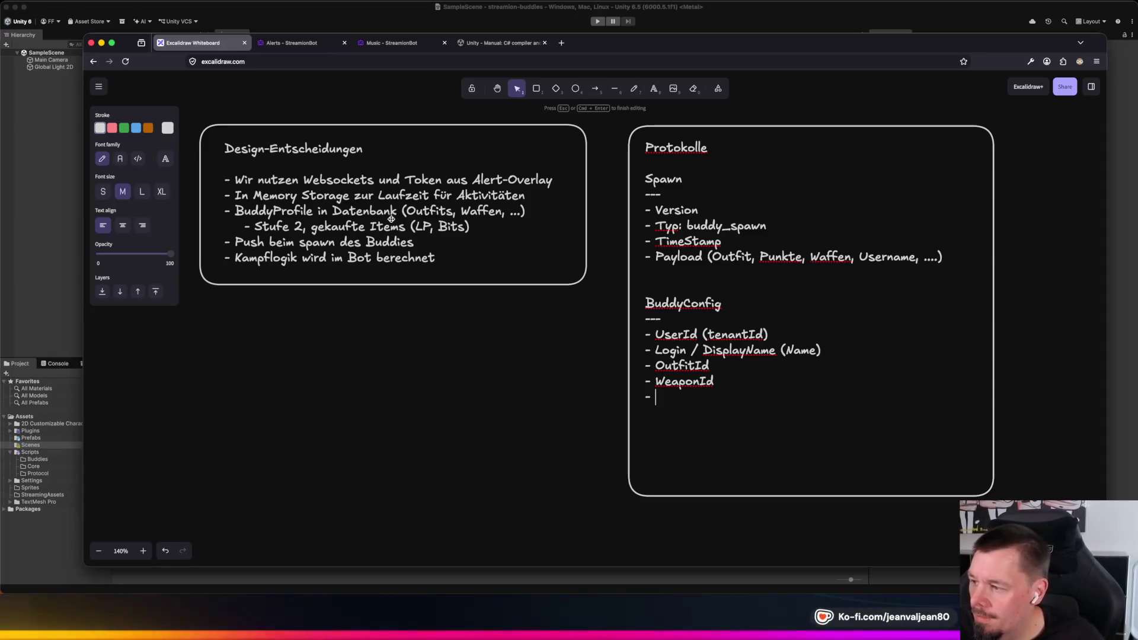
{"action": "left_click", "coordinate": [317, 284]}
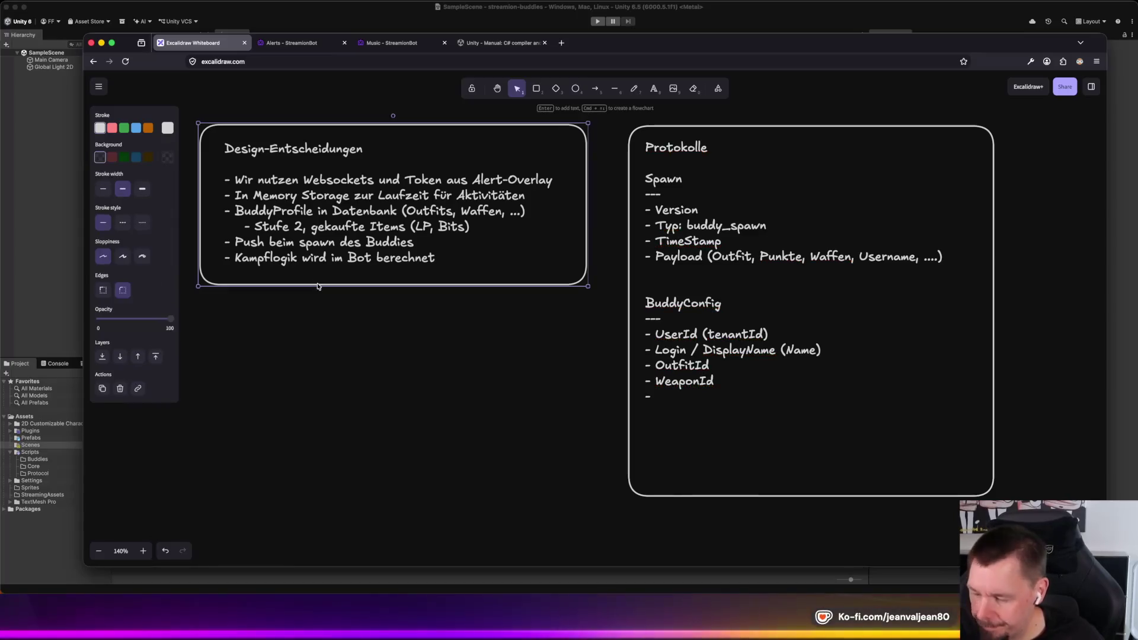
Draw a box below Design-Entscheidungen containing 'Offene Punkte', a '---' divider and 'ChromaKey?'
{"action": "left_click", "coordinate": [537, 88]}
{"action": "left_click_drag", "start_coordinate": [204, 303], "coordinate": [586, 417]}
{"action": "key", "text": "Return"}
{"action": "type", "text": "Offene Punkte"}
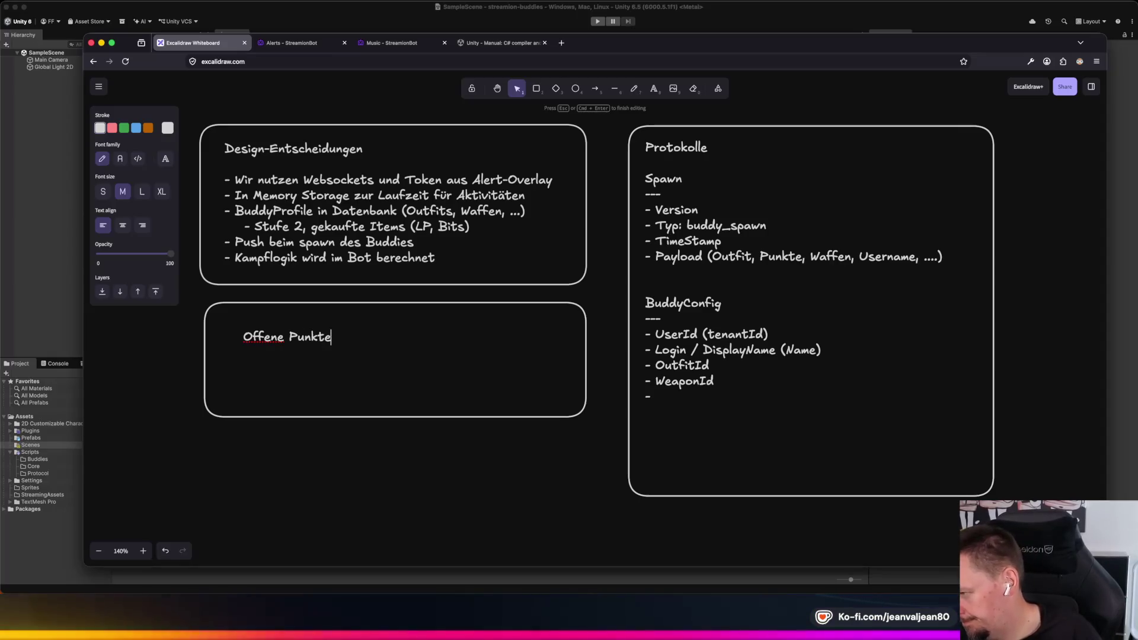
{"action": "key", "text": "Return"}
{"action": "type", "text": "---"}
{"action": "key", "text": "Return"}
{"action": "key", "text": "Return"}
{"action": "type", "text": "Chrom"}
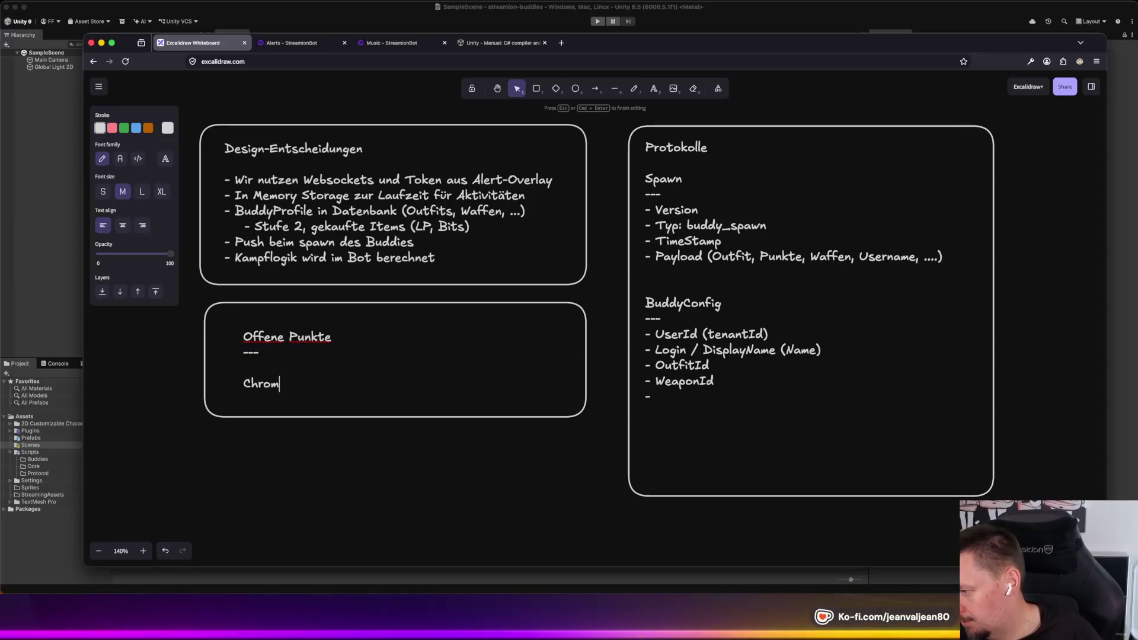
{"action": "type", "text": "aKey?"}
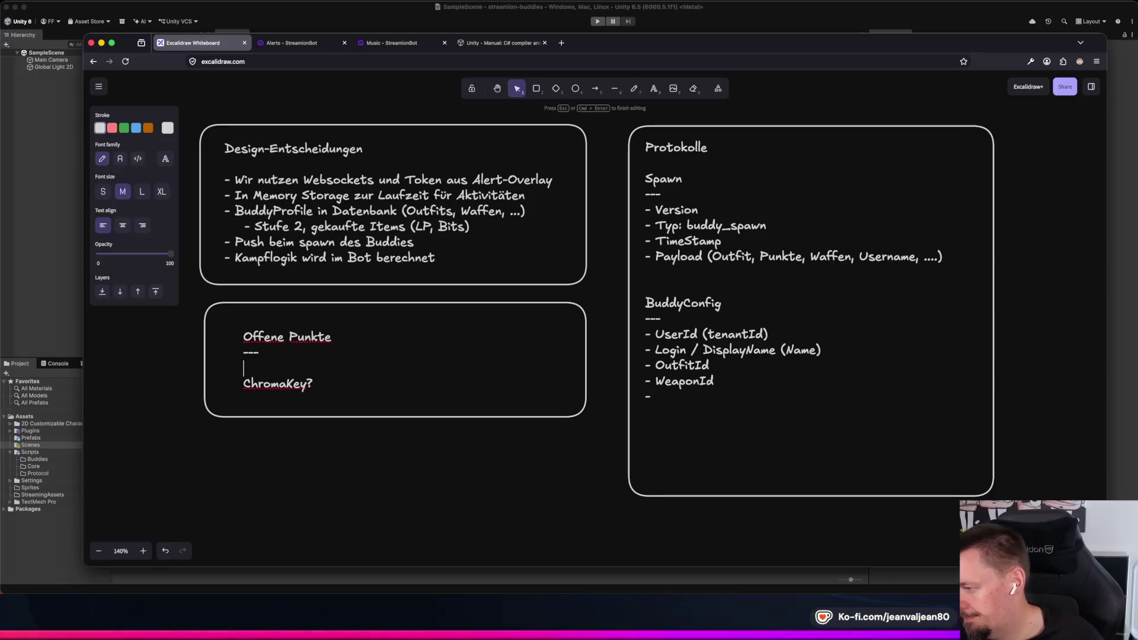
Move the Offene Punkte text to the box's top-left corner
{"action": "left_click", "coordinate": [253, 455]}
{"action": "left_click_drag", "start_coordinate": [276, 343], "coordinate": [250, 329]}
{"action": "left_click", "coordinate": [324, 391]}
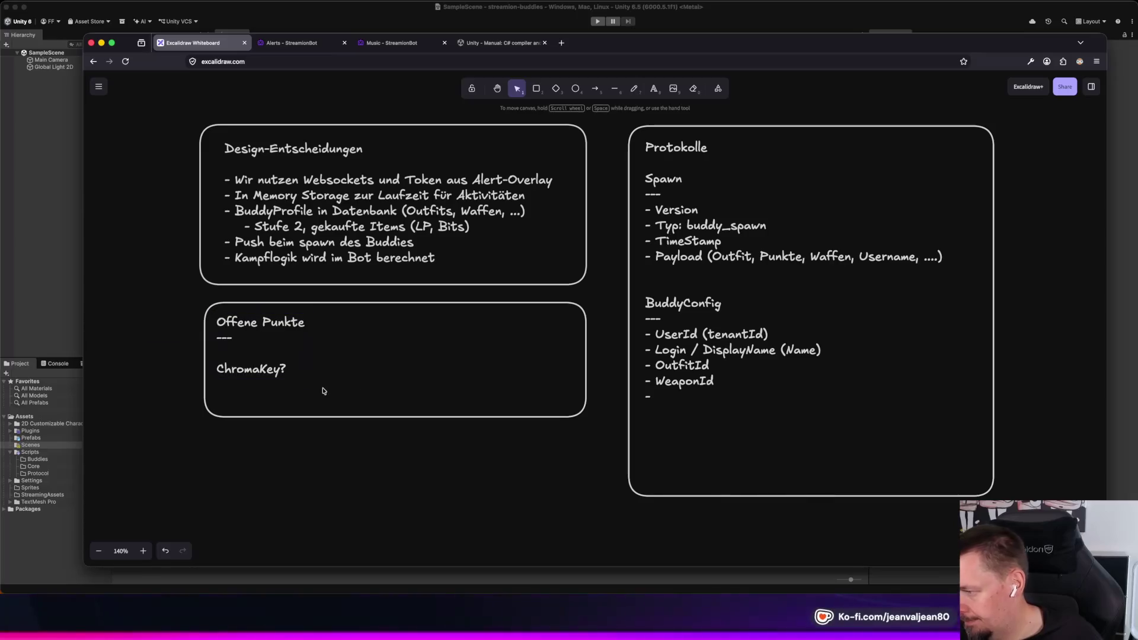
{"action": "double_click", "coordinate": [873, 352]}
Delete the trailing '-' after WeaponId and add a 'Types' heading with a '---' divider
{"action": "left_click", "coordinate": [716, 397]}
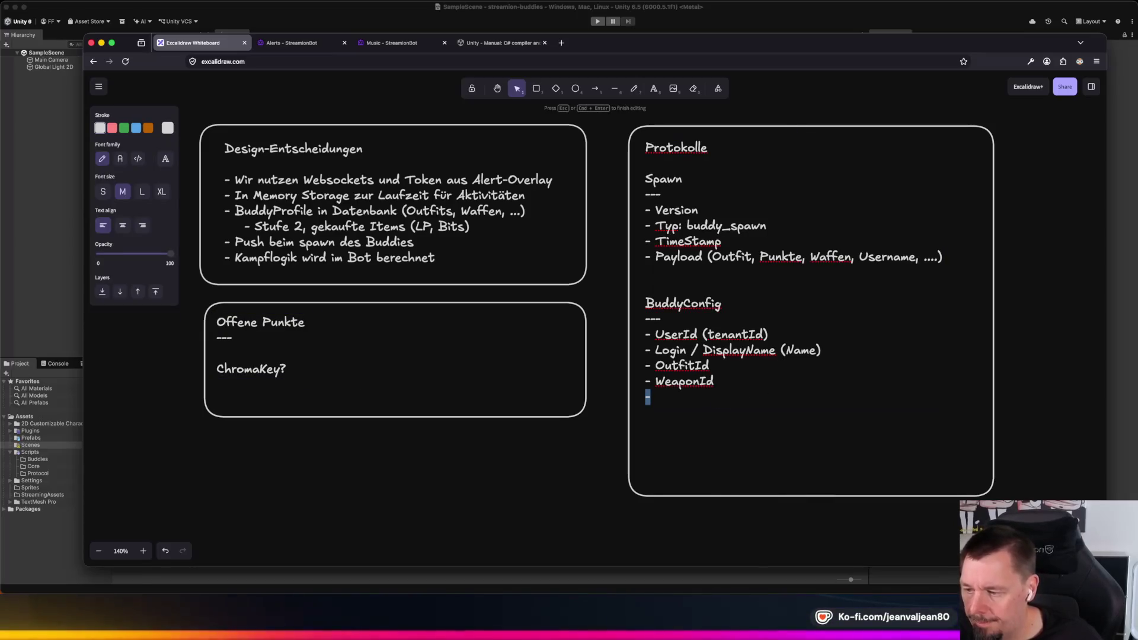
{"action": "key", "text": "BackSpace"}
{"action": "key", "text": "BackSpace"}
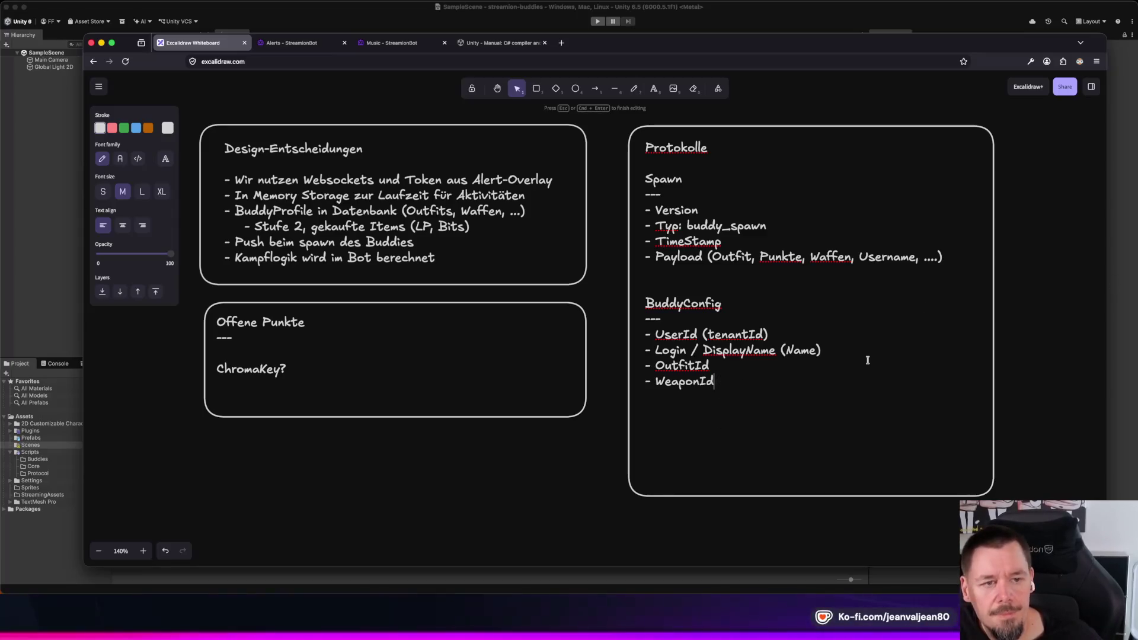
{"action": "key", "text": "Return"}
{"action": "key", "text": "Return"}
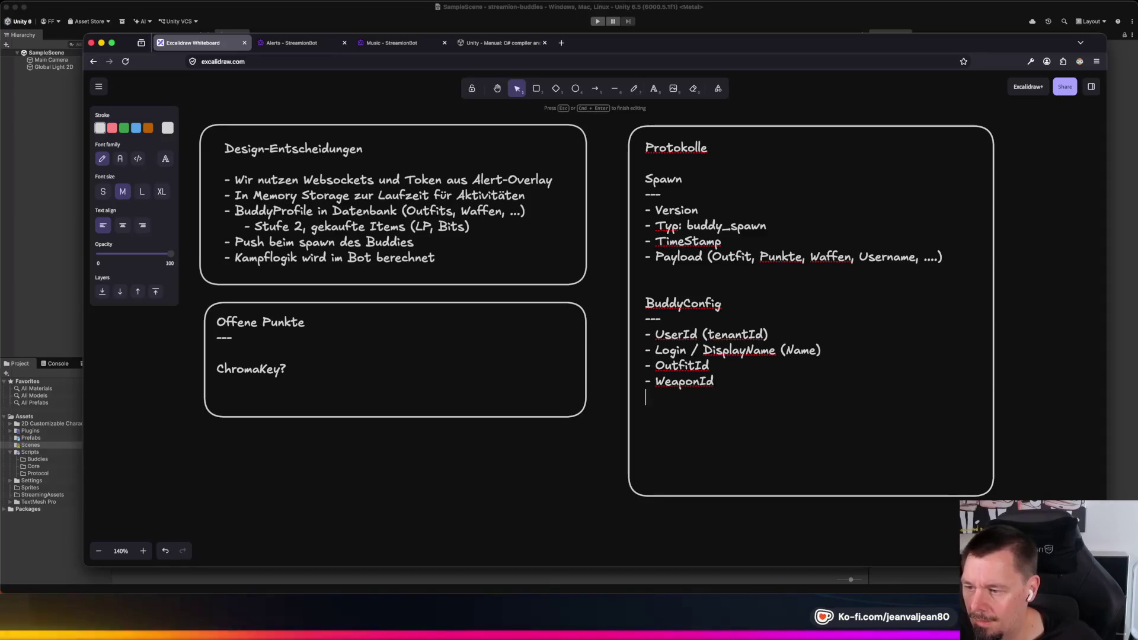
{"action": "type", "text": "Type"}
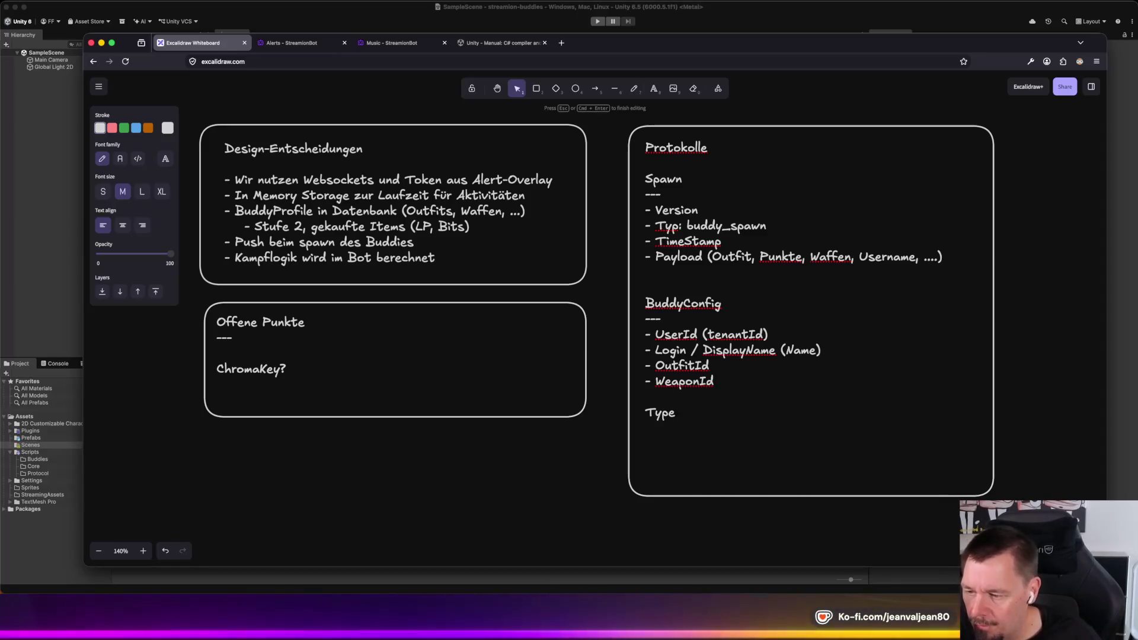
{"action": "type", "text": "s"}
{"action": "key", "text": "Return"}
{"action": "type", "text": "---"}
{"action": "key", "text": "BackSpace"}
{"action": "key", "text": "BackSpace"}
{"action": "key", "text": "BackSpace"}
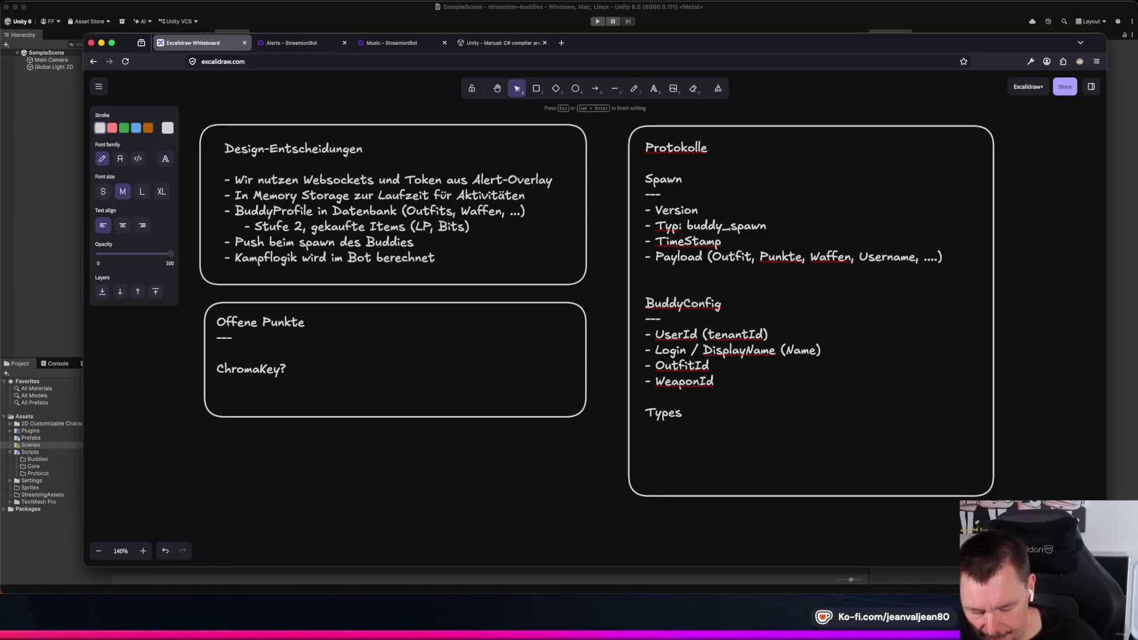
{"action": "type", "text": "---"}
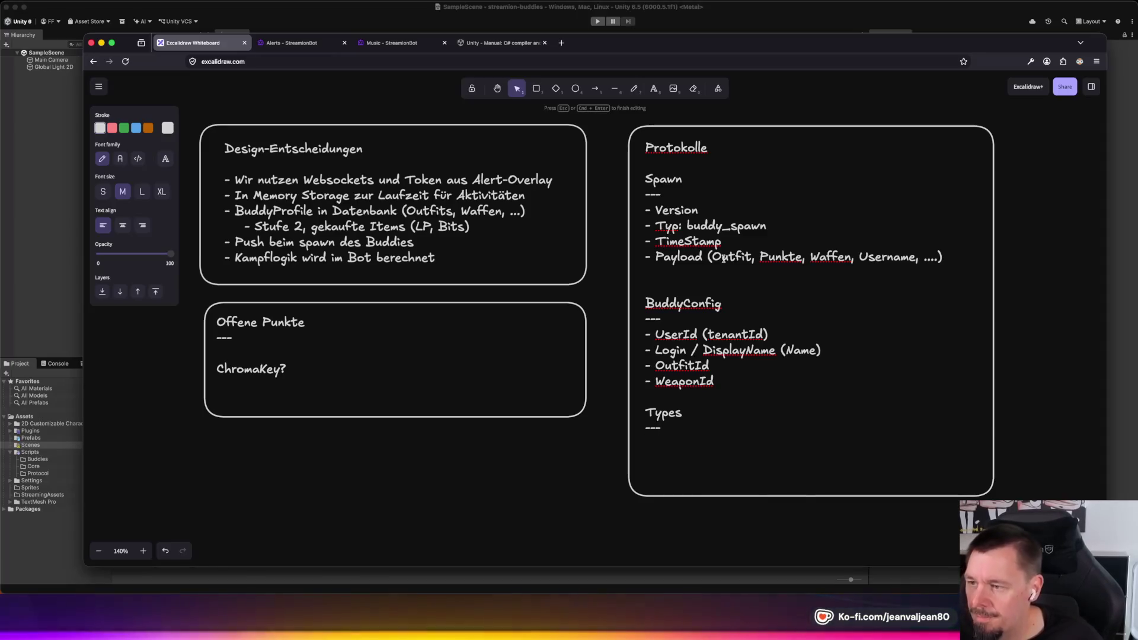
{"action": "key", "text": "Escape"}
{"action": "scroll", "coordinate": [722, 332], "scroll_direction": "down", "scroll_amount": 5}
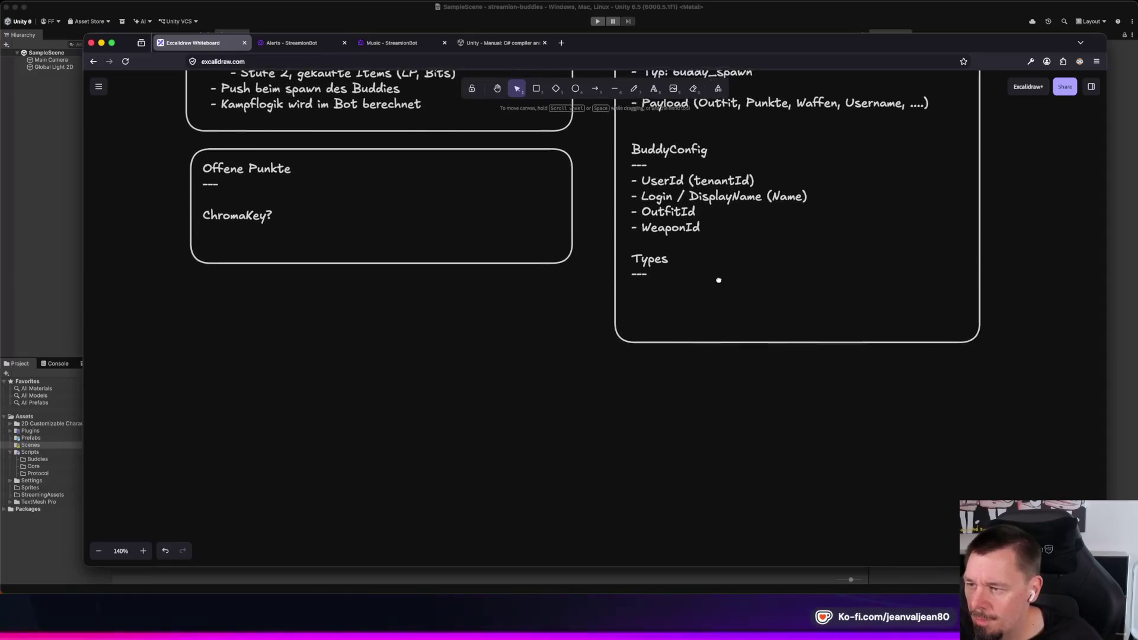
Extend the Protokolle box further down and place the cursor on the line under Types
{"action": "left_click", "coordinate": [691, 322]}
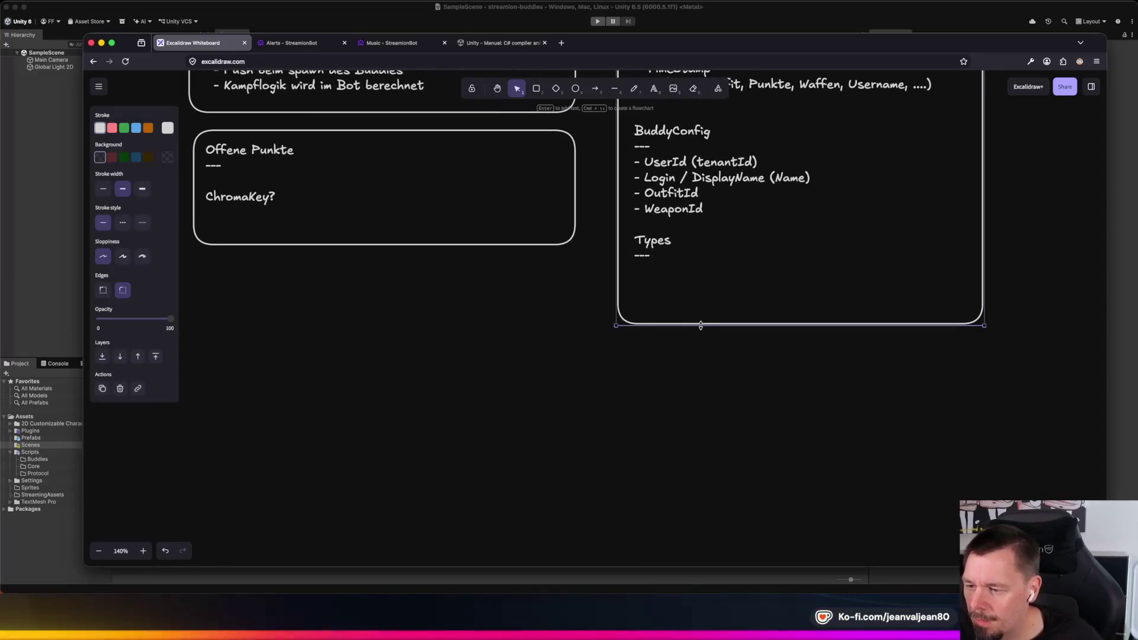
{"action": "left_click_drag", "start_coordinate": [701, 324], "coordinate": [716, 519]}
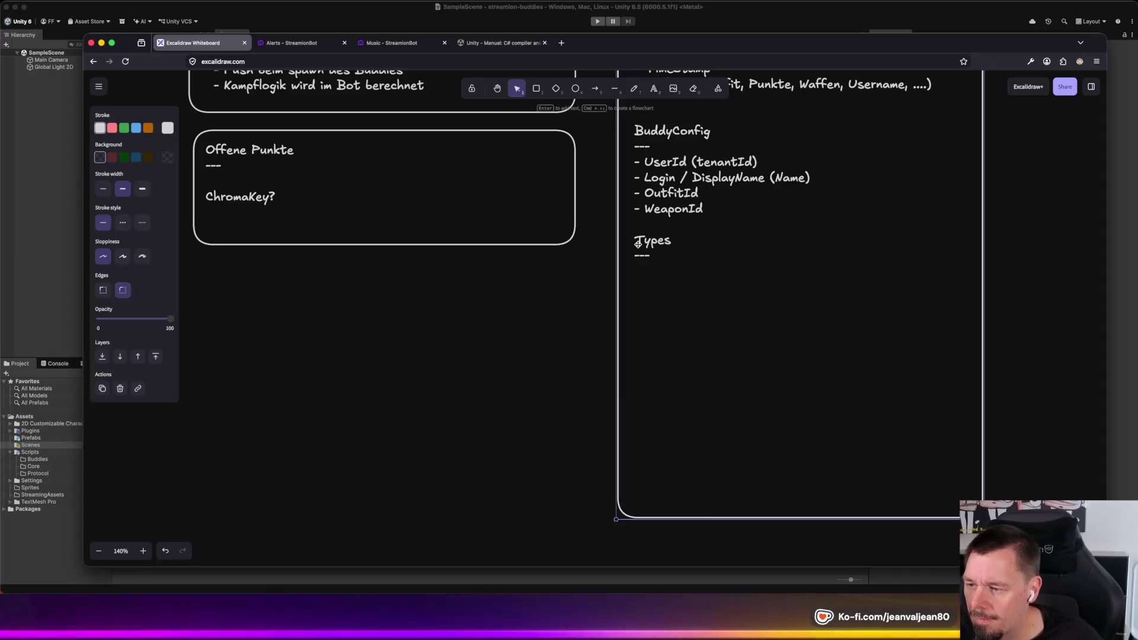
{"action": "double_click", "coordinate": [645, 266]}
{"action": "key", "text": "super+a"}
{"action": "left_click", "coordinate": [659, 270]}
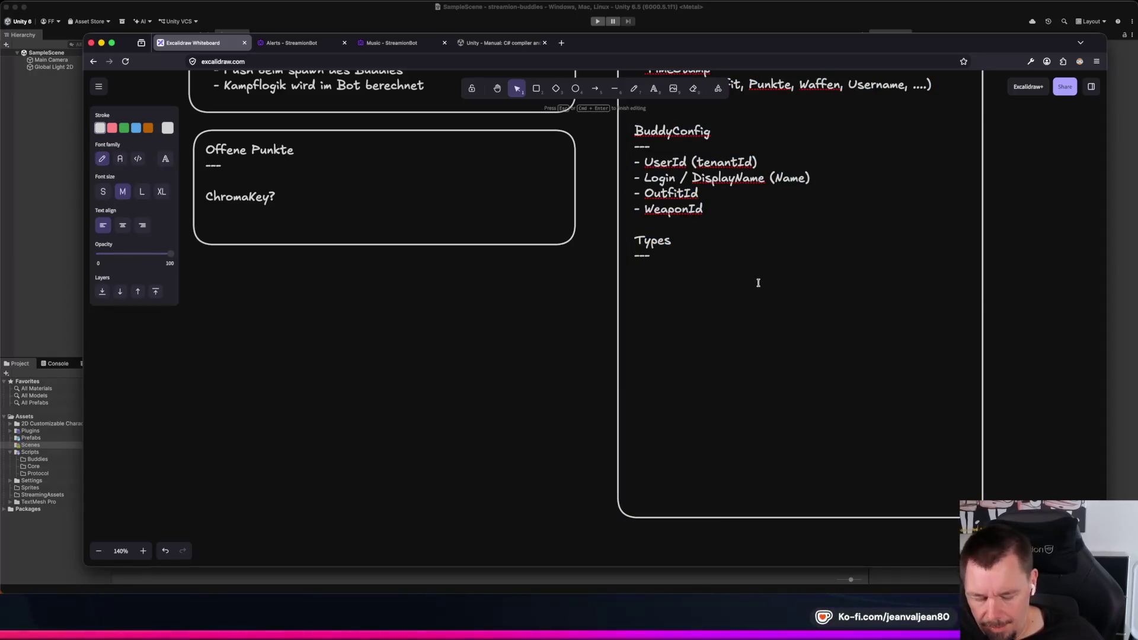
Add '- buddy_spawn -> Nach !spawn Command' under Types and begin a '- buddy_despawn' line
{"action": "type", "text": "- "}
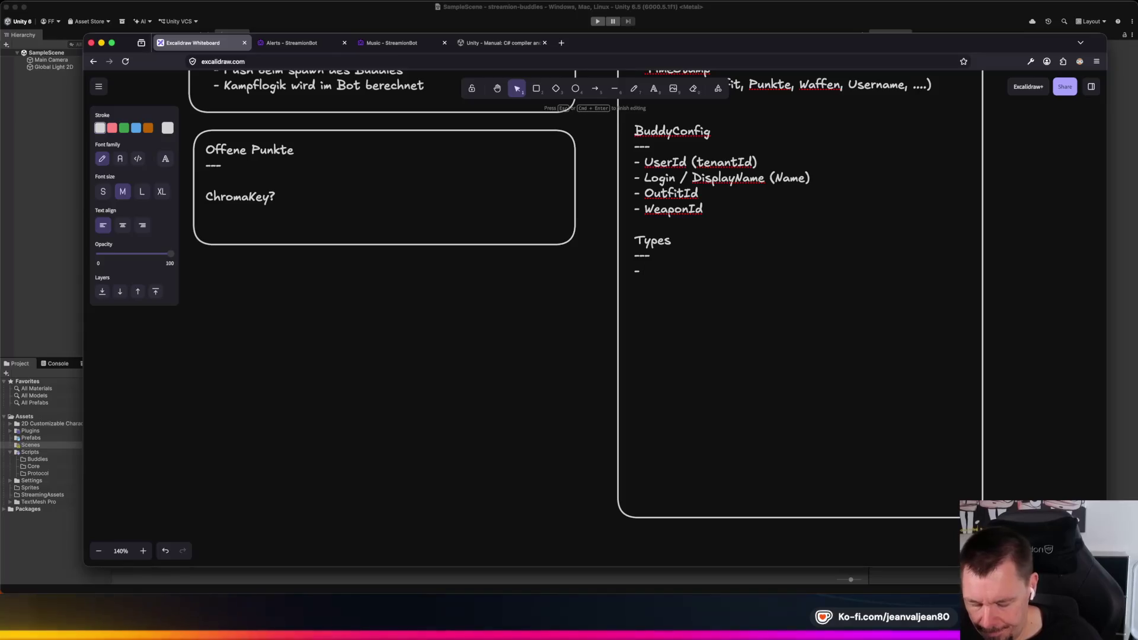
{"action": "type", "text": "buddy_spwa"}
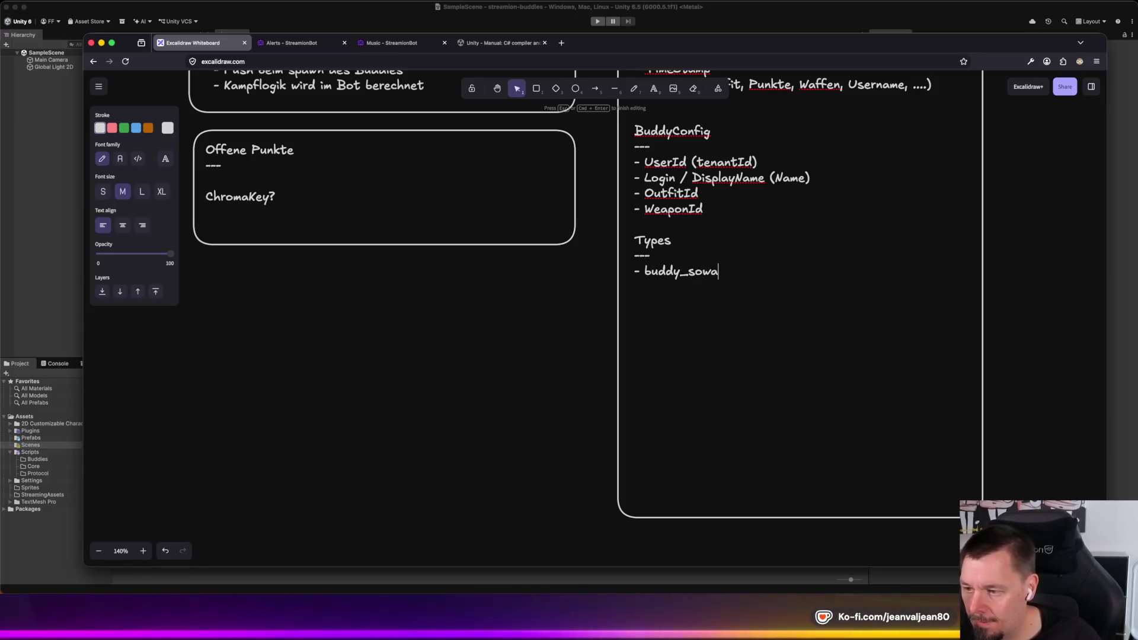
{"action": "key", "text": "BackSpace"}
{"action": "key", "text": "BackSpace"}
{"action": "key", "text": "BackSpace"}
{"action": "type", "text": "pwa"}
{"action": "key", "text": "BackSpace"}
{"action": "key", "text": "BackSpace"}
{"action": "type", "text": "aw"}
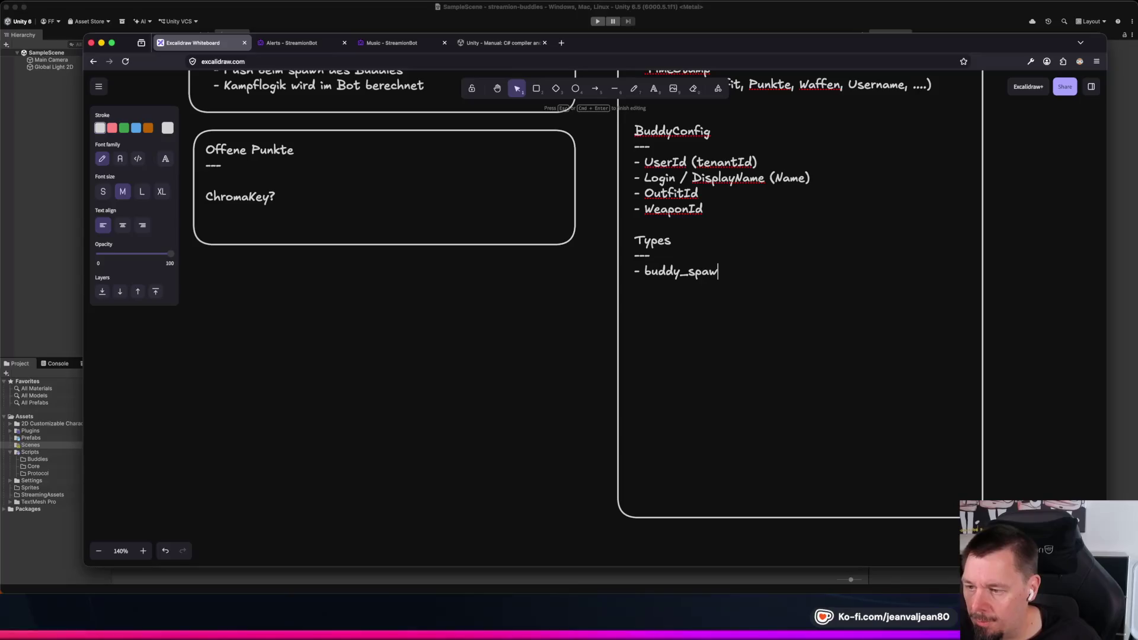
{"action": "type", "text": "n ->"}
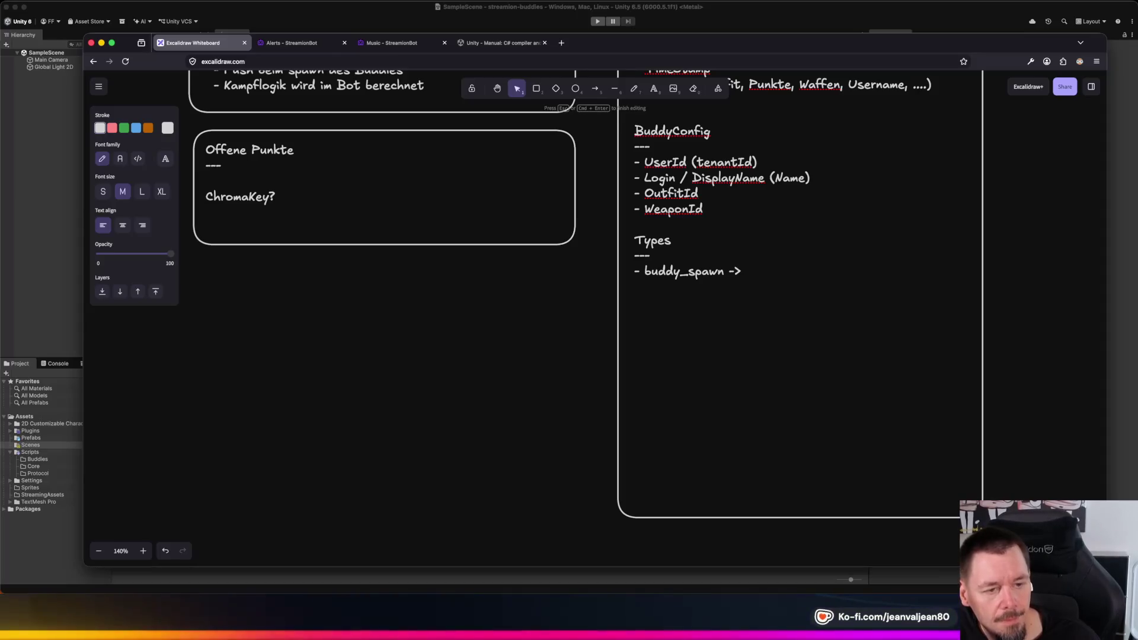
{"action": "type", "text": "Nach "}
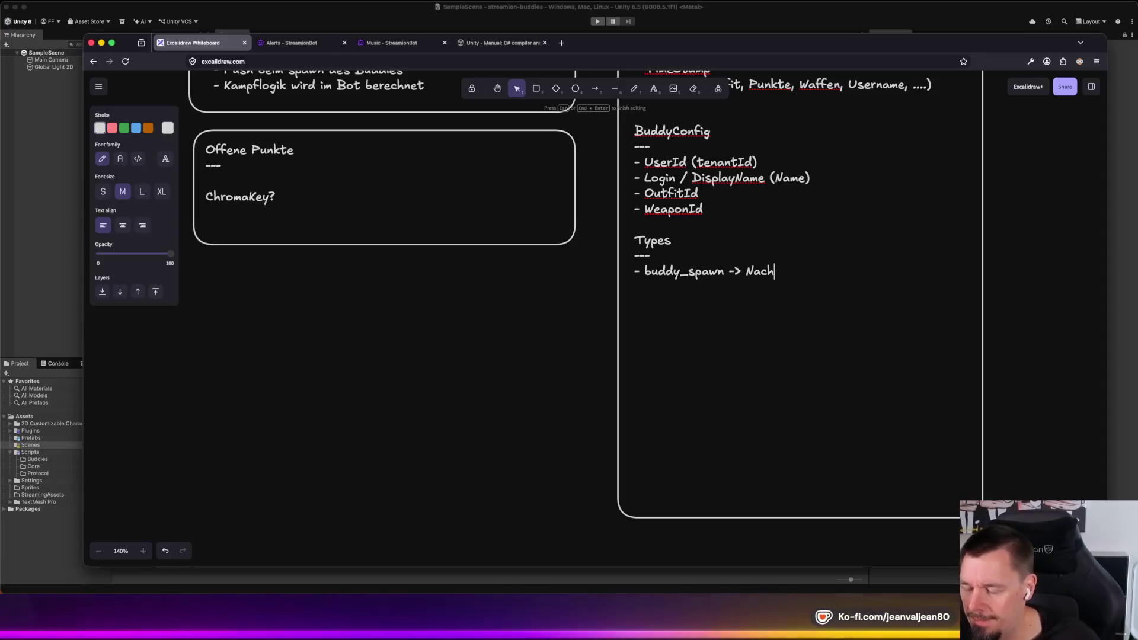
{"action": "type", "text": "!spa"}
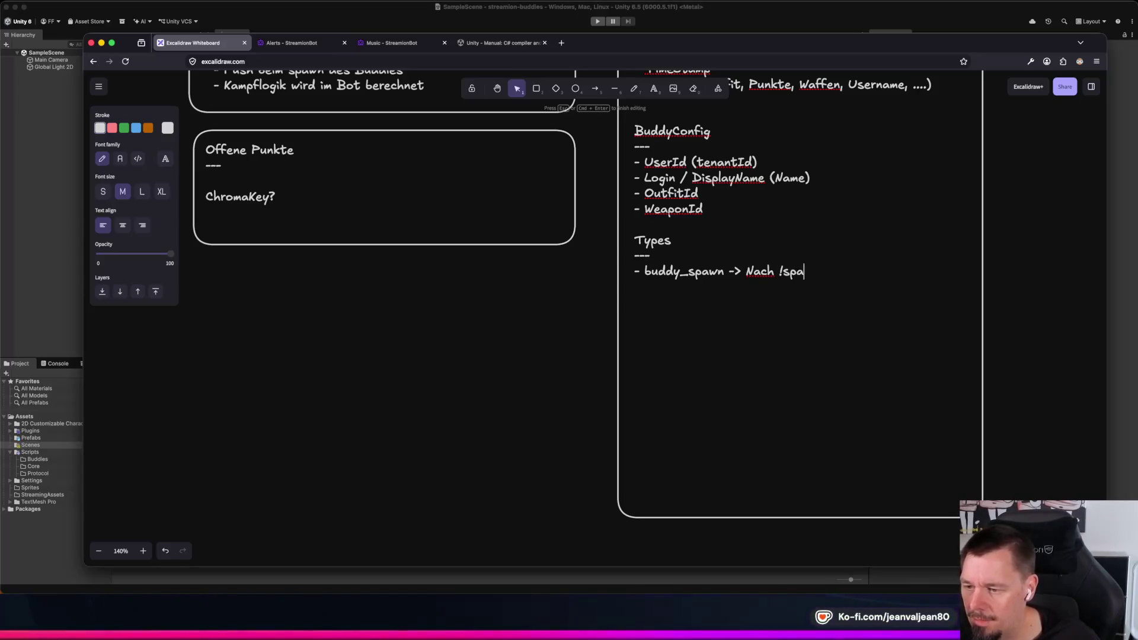
{"action": "type", "text": "wn Command"}
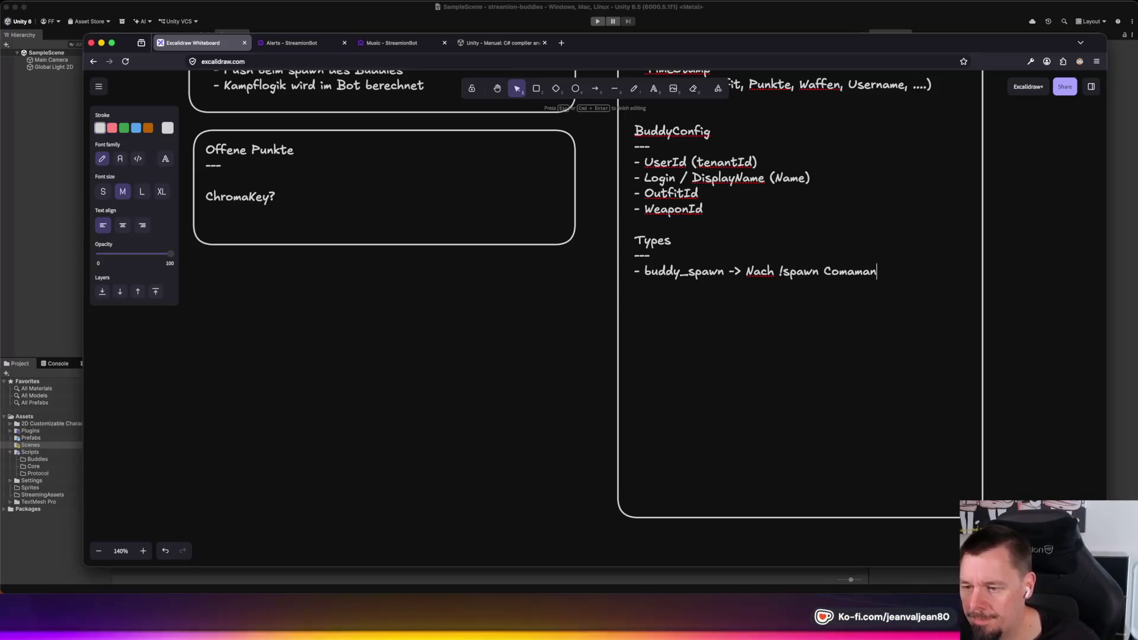
{"action": "key", "text": "BackSpace"}
{"action": "key", "text": "BackSpace"}
{"action": "key", "text": "BackSpace"}
{"action": "type", "text": "a"}
{"action": "key", "text": "BackSpace"}
{"action": "type", "text": "mand"}
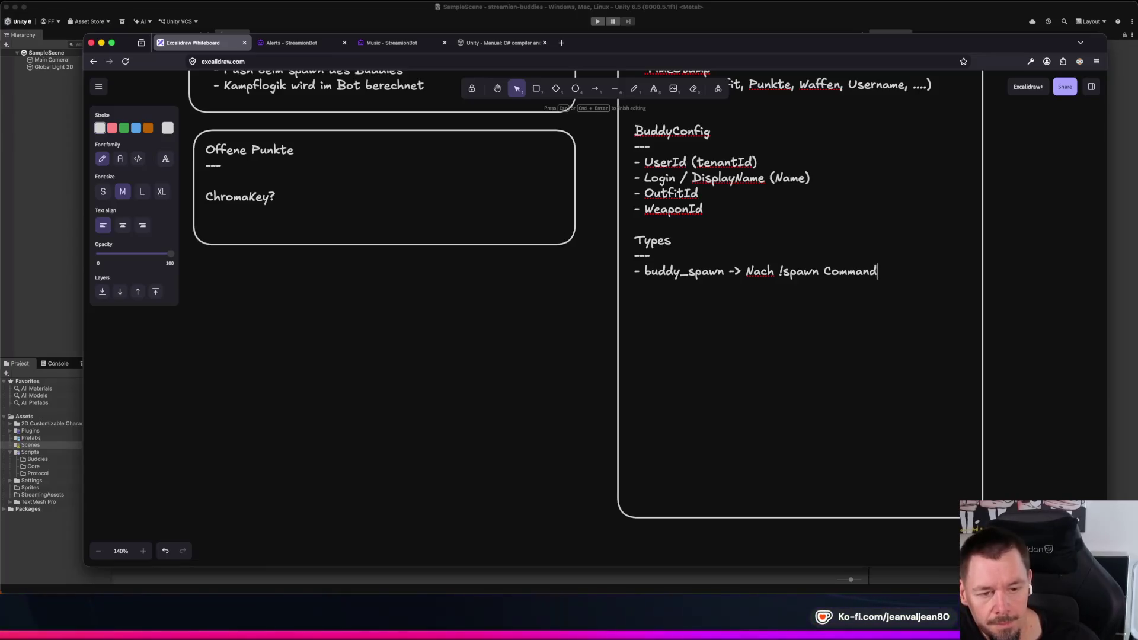
{"action": "key", "text": "Return"}
{"action": "type", "text": "- b"}
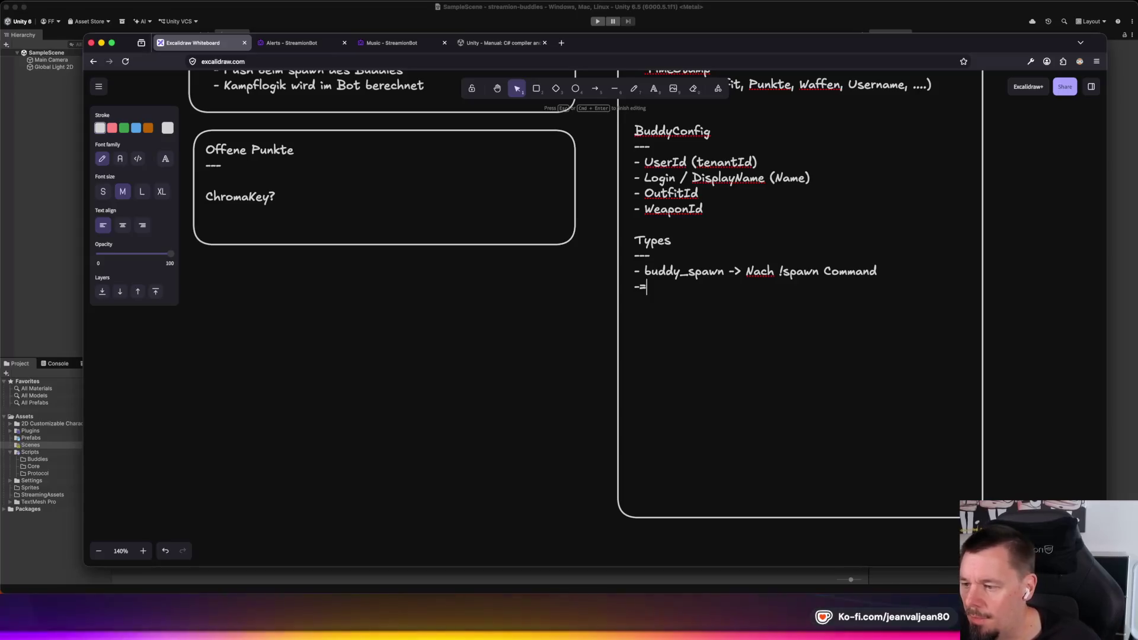
{"action": "type", "text": "uddy_d"}
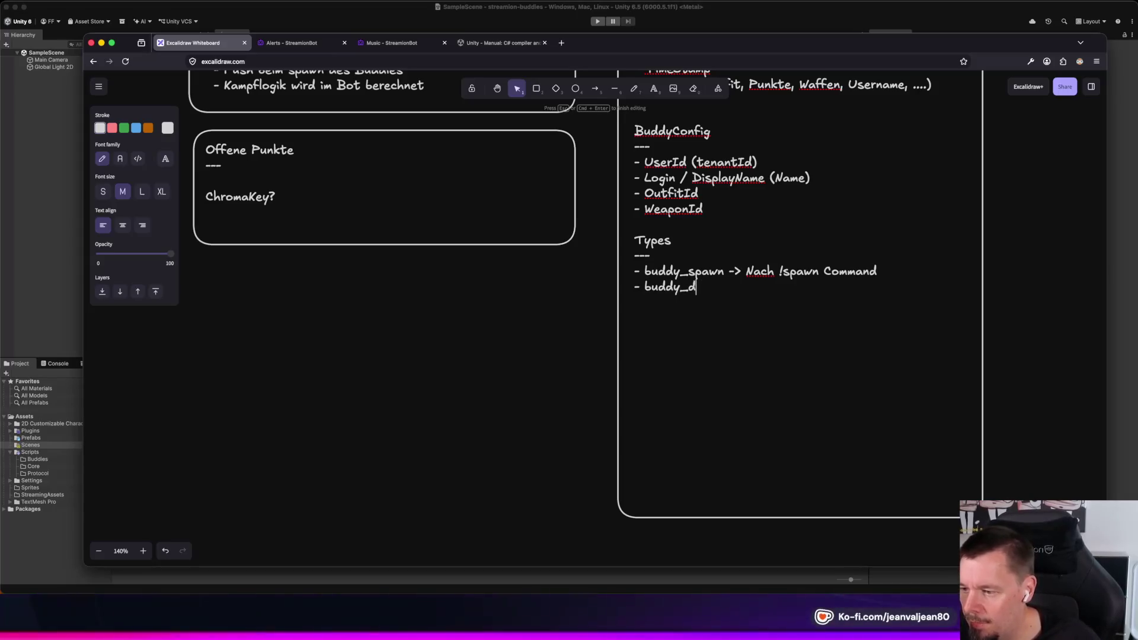
{"action": "type", "text": "espawn ="}
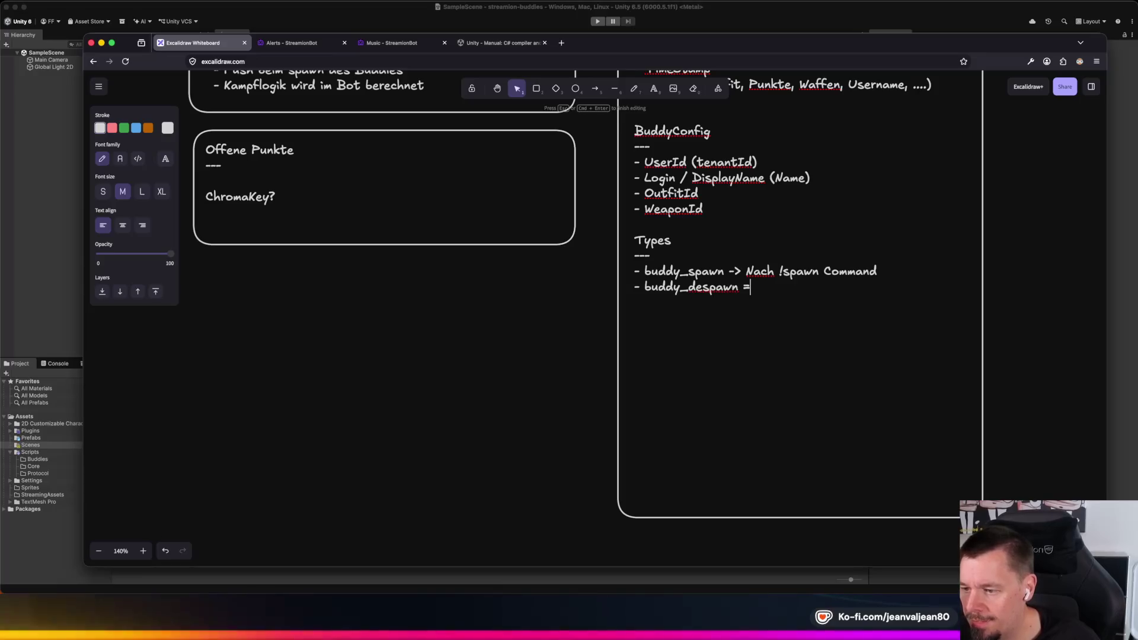
Finish 'buddy_despawn -> Inaktivität, Bann' and start a '- buddy_update' line below it
{"action": "key", "text": "BackSpace"}
{"action": "type", "text": "->"}
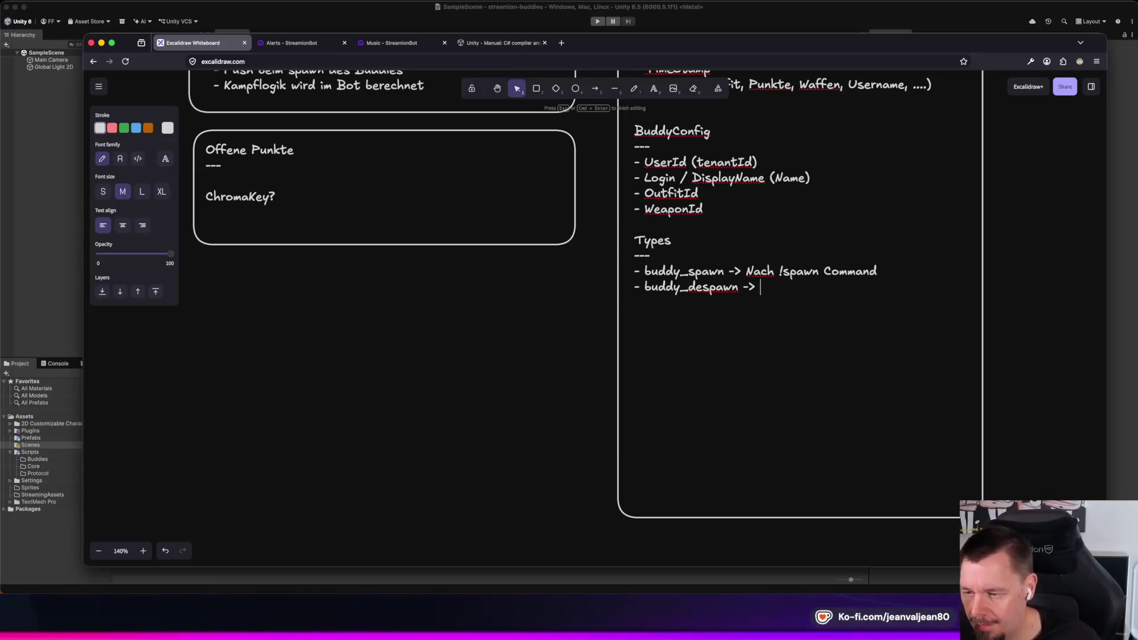
{"action": "type", "text": "Inaktivita"}
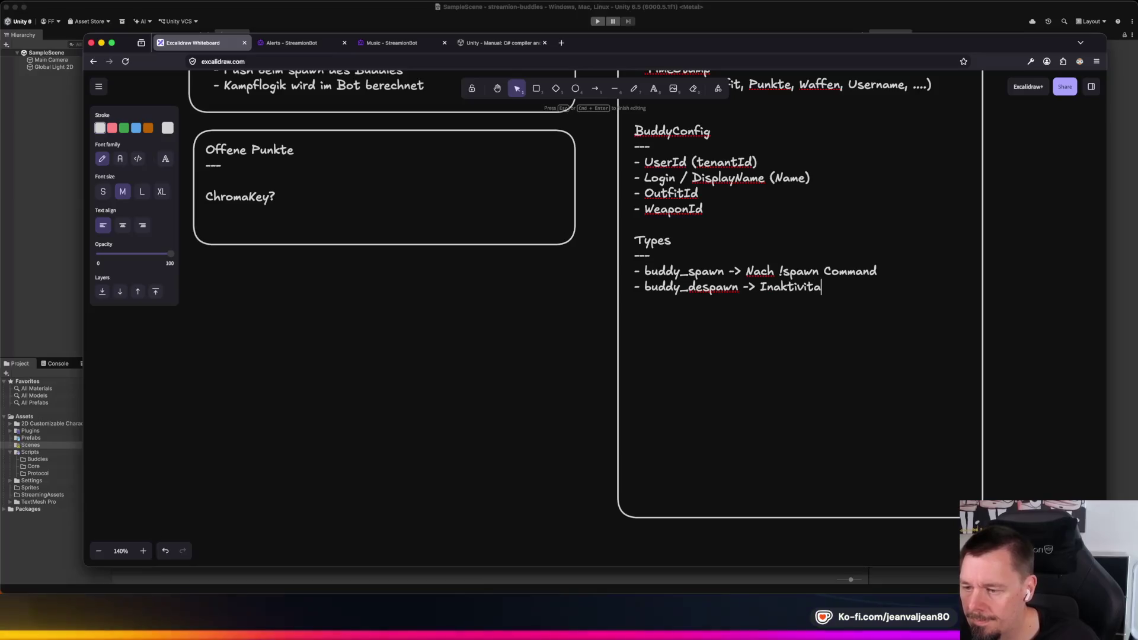
{"action": "type", "text": "t, Ban"}
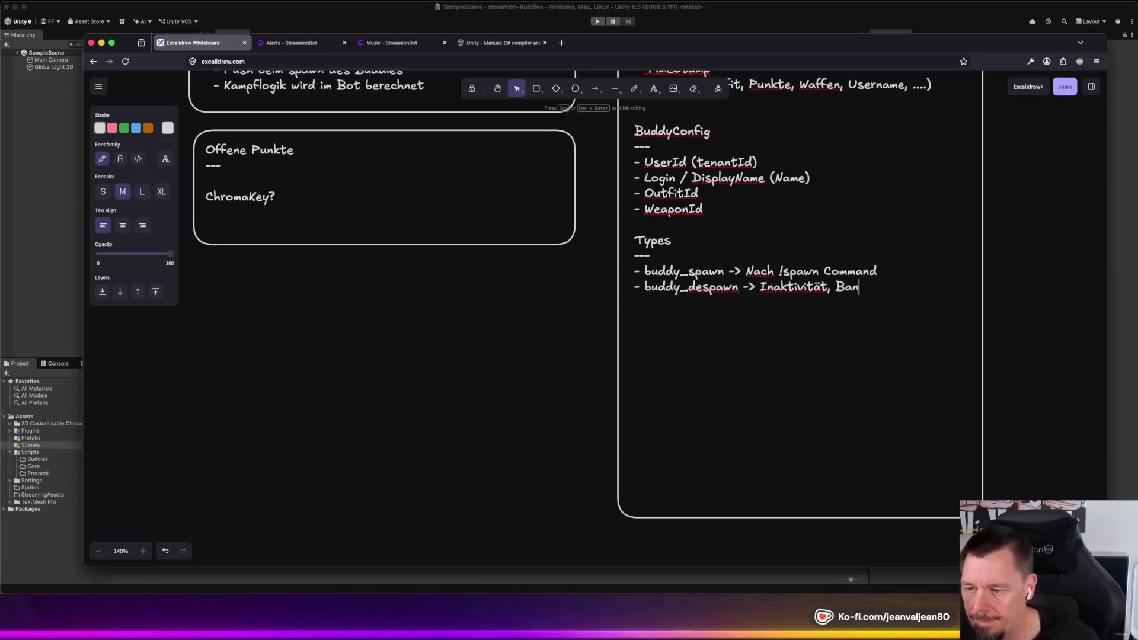
{"action": "type", "text": "n,"}
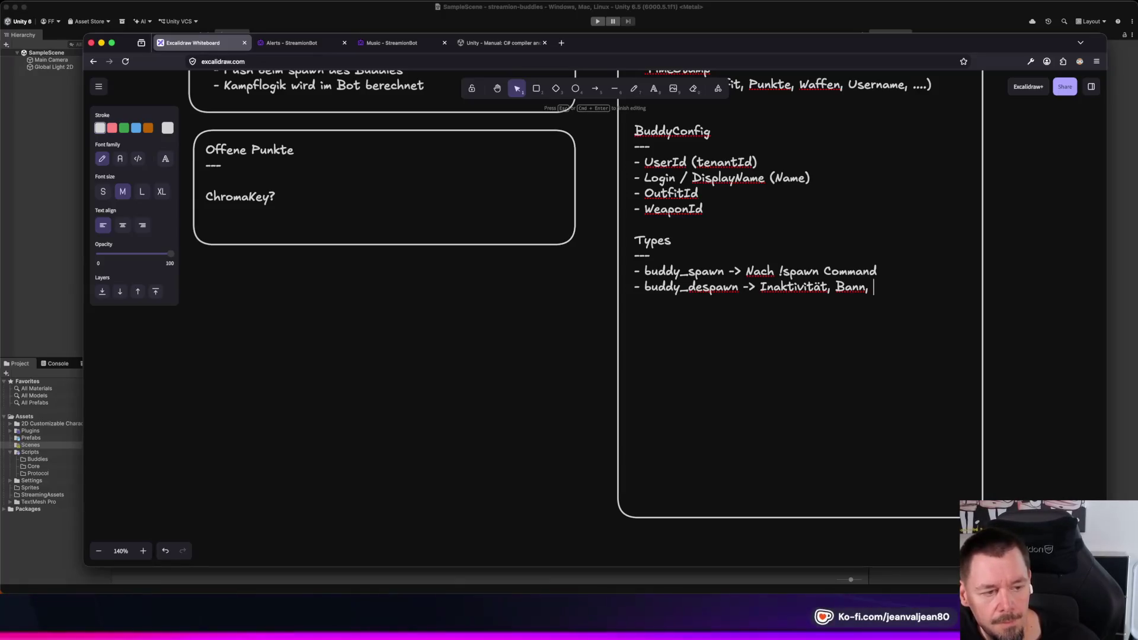
{"action": "key", "text": "BackSpace"}
{"action": "key", "text": "BackSpace"}
{"action": "key", "text": "Return"}
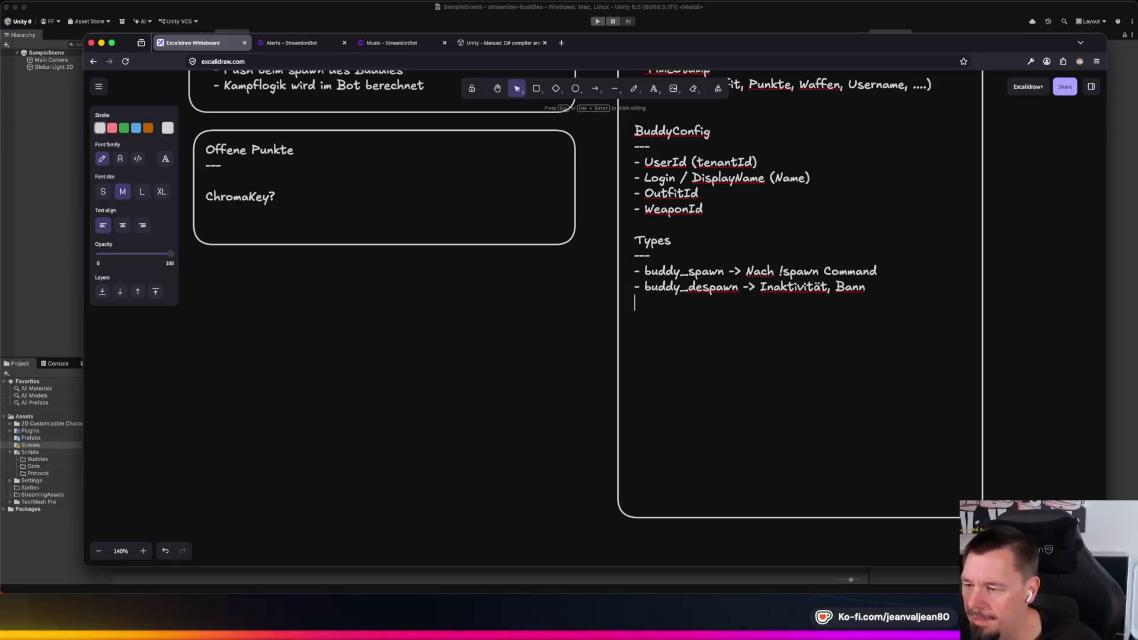
{"action": "type", "text": "- buddy_updsat"}
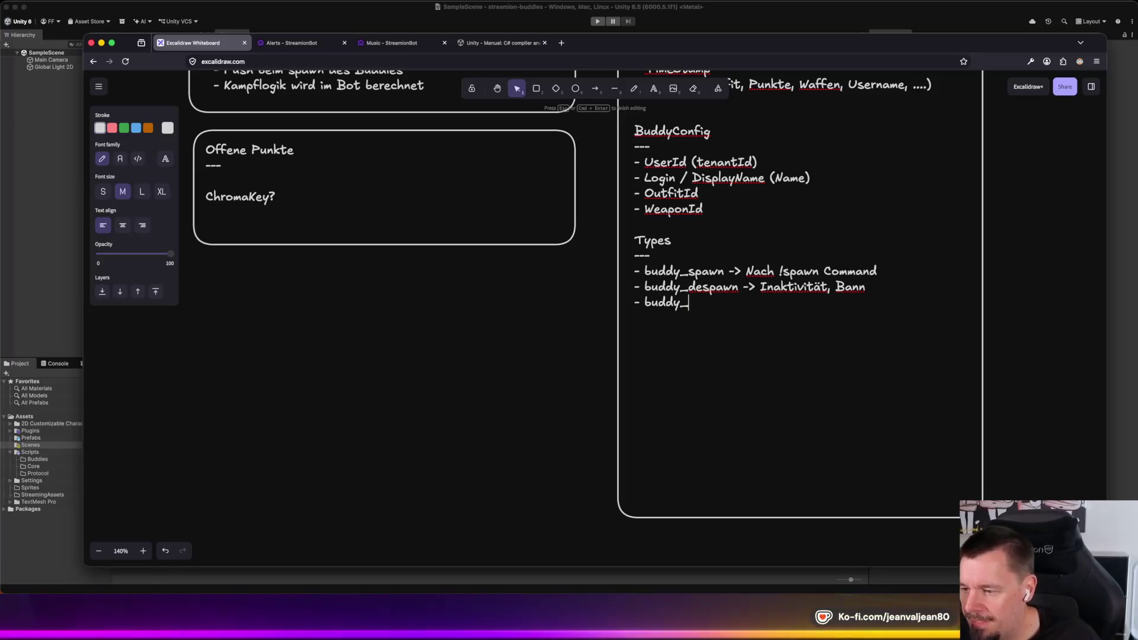
{"action": "key", "text": "BackSpace"}
{"action": "key", "text": "BackSpace"}
{"action": "key", "text": "BackSpace"}
Complete the entry 'buddy_update -> Wechsel von Outfits, Waffen, ...' in the Types list
{"action": "type", "text": "ate 0-"}
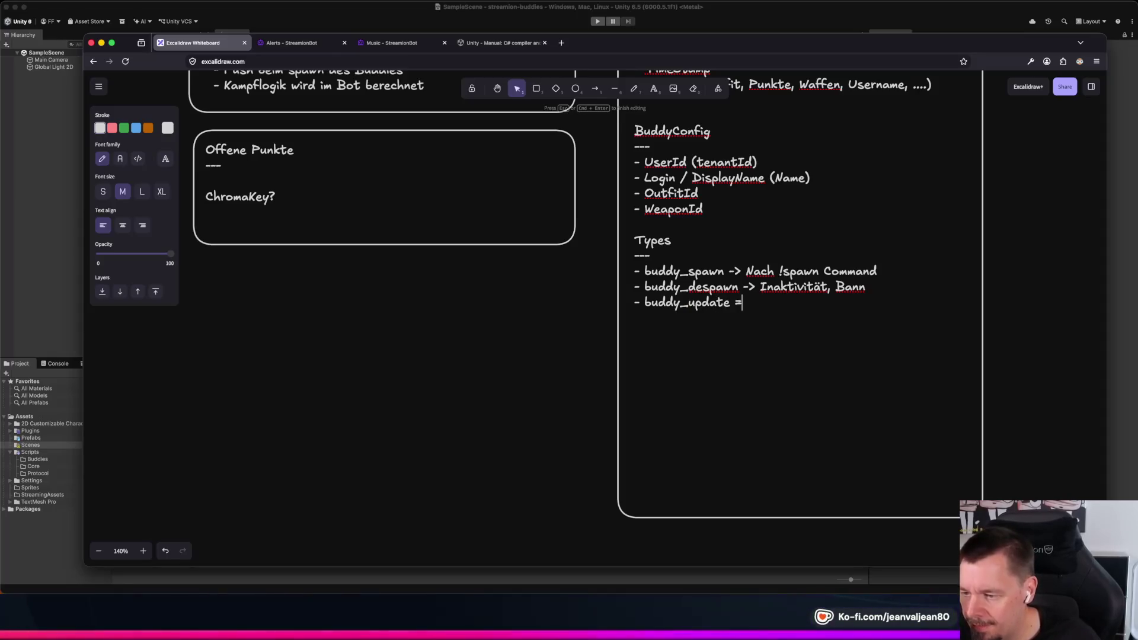
{"action": "key", "text": "BackSpace"}
{"action": "key", "text": "BackSpace"}
{"action": "type", "text": "->"}
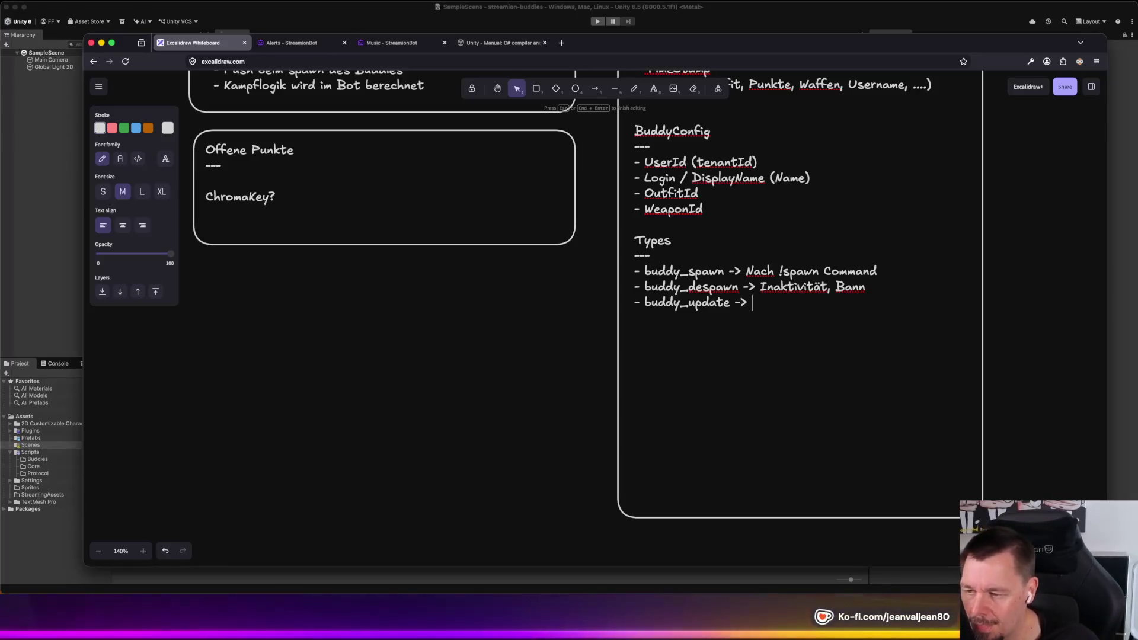
{"action": "type", "text": "W"}
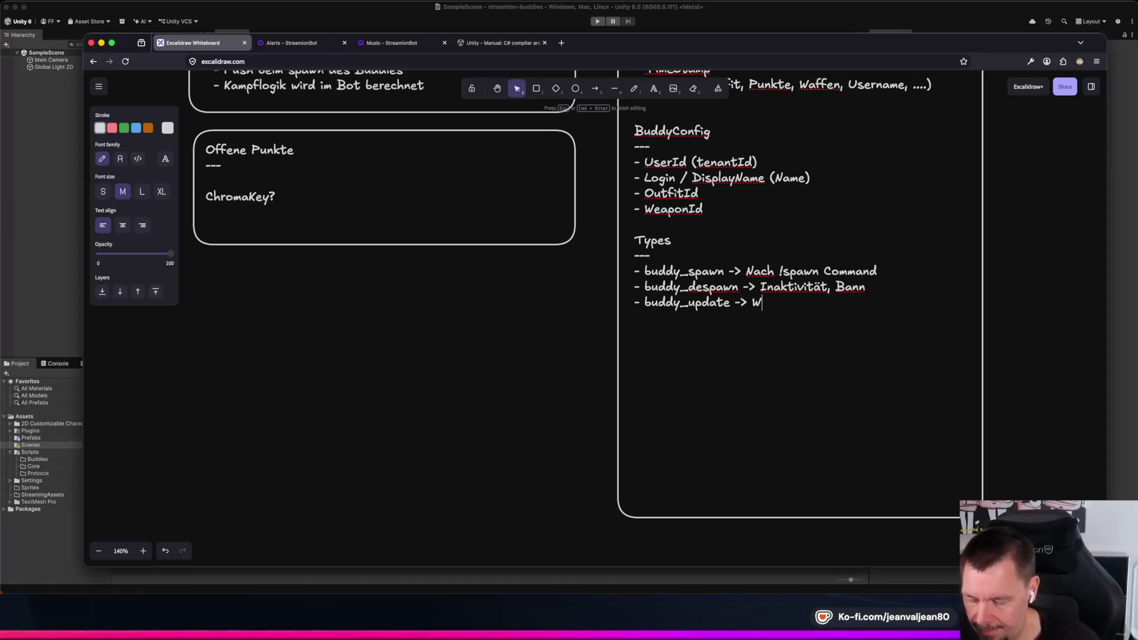
{"action": "type", "text": "echsel von Out"}
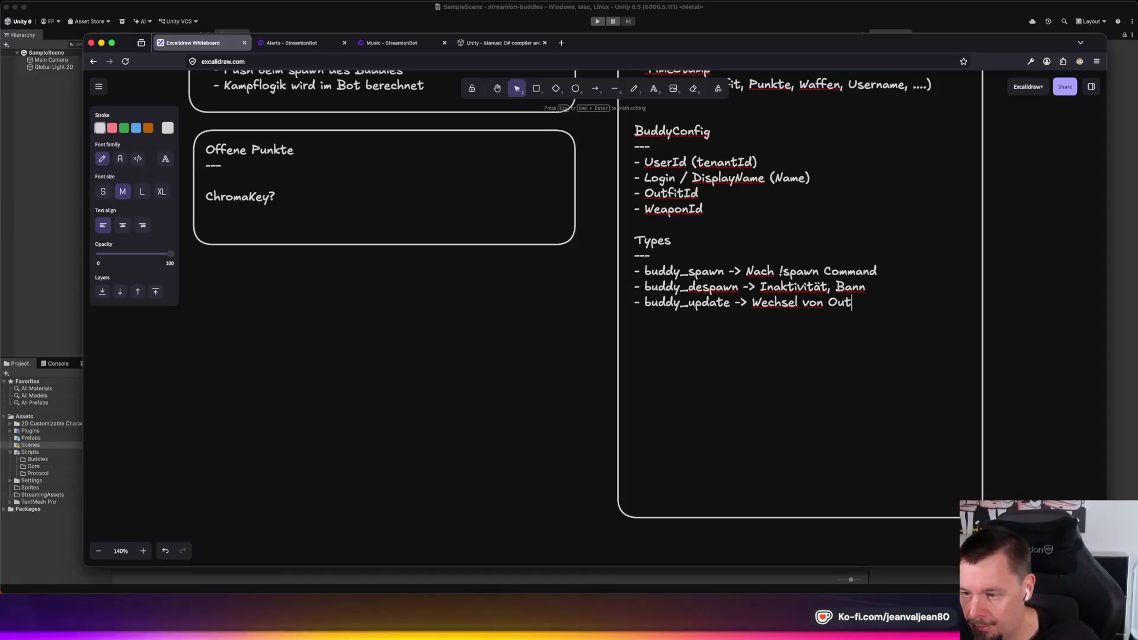
{"action": "type", "text": "fits, Waffen, ..."}
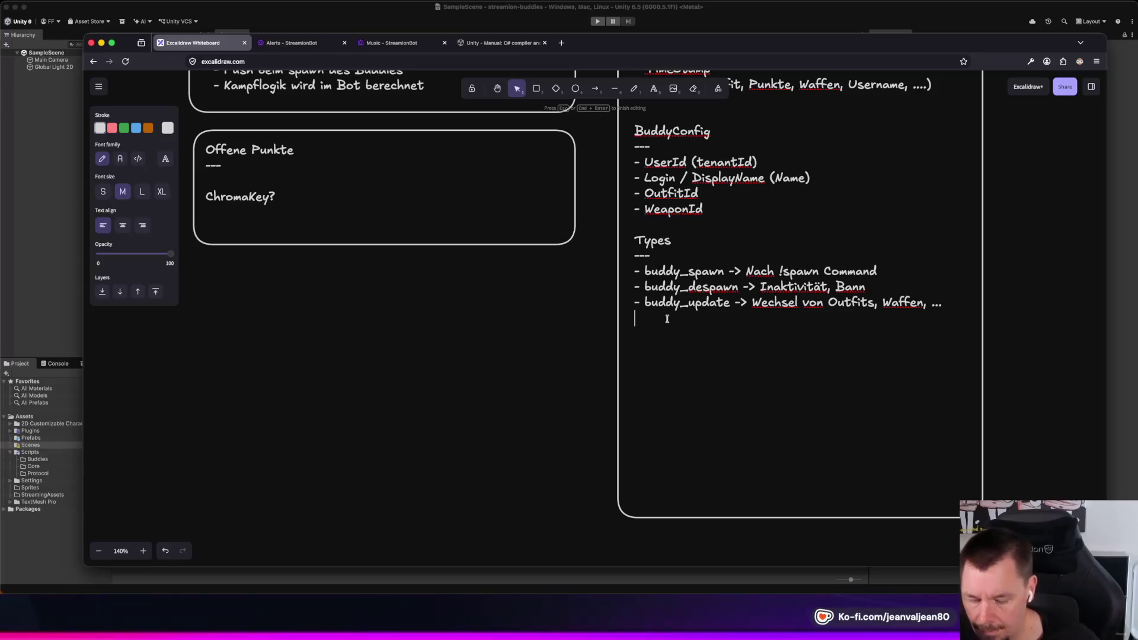
Add 'buddy_clear -> Mod-Funktion, alle Buddies entfernen' and begin a chat_message line below it
{"action": "type", "text": "-buddy"}
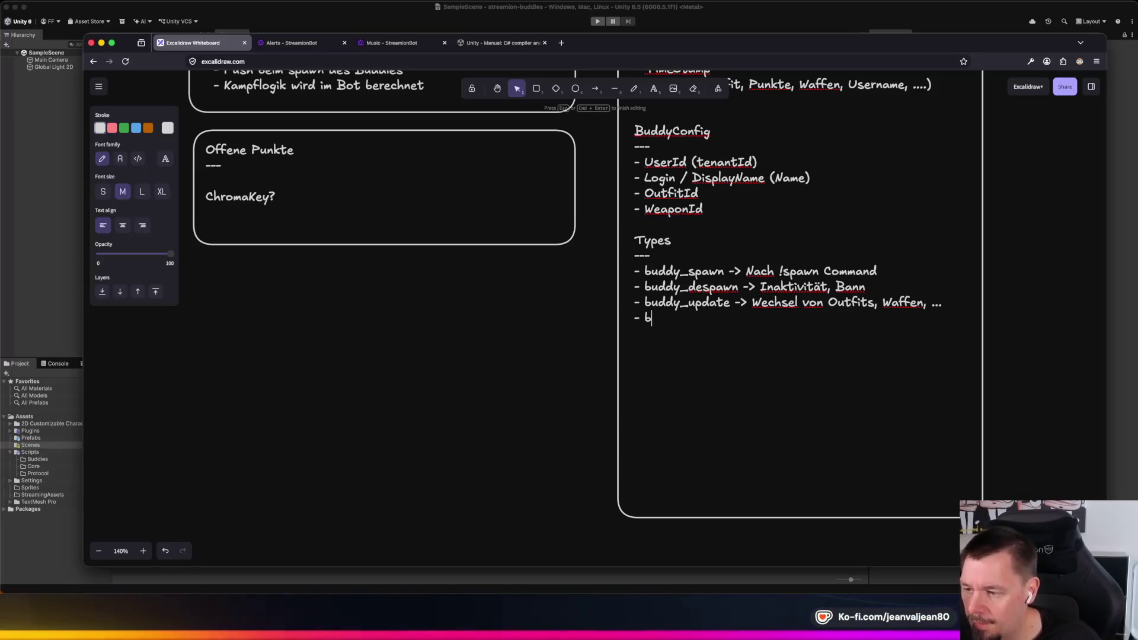
{"action": "key", "text": "BackSpace"}
{"action": "key", "text": "BackSpace"}
{"action": "type", "text": "dy_c"}
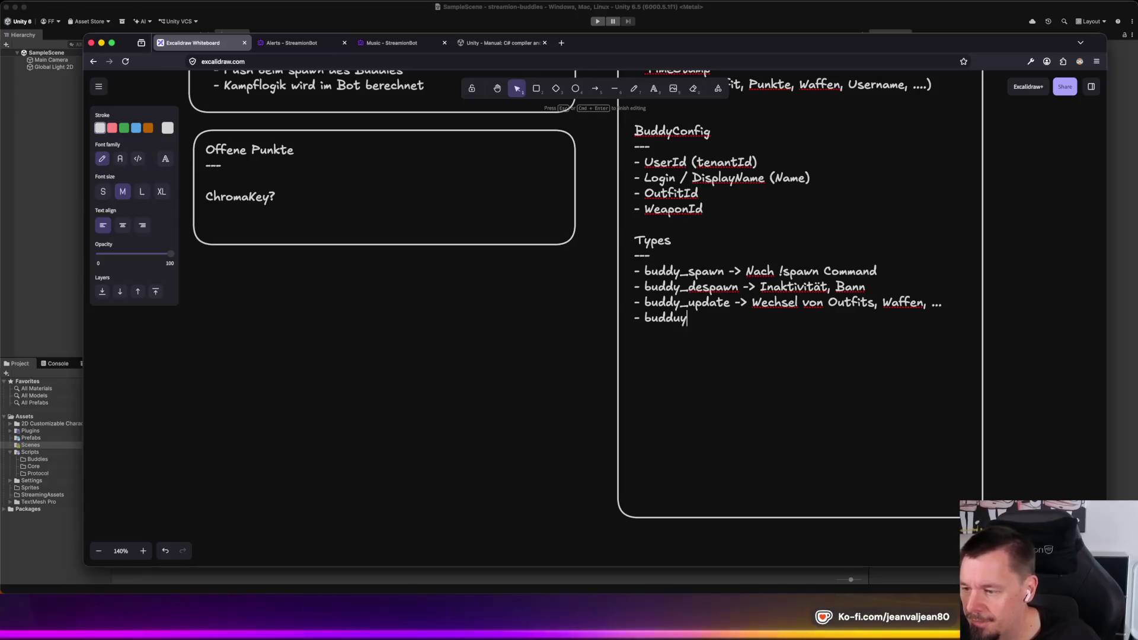
{"action": "type", "text": "lear ="}
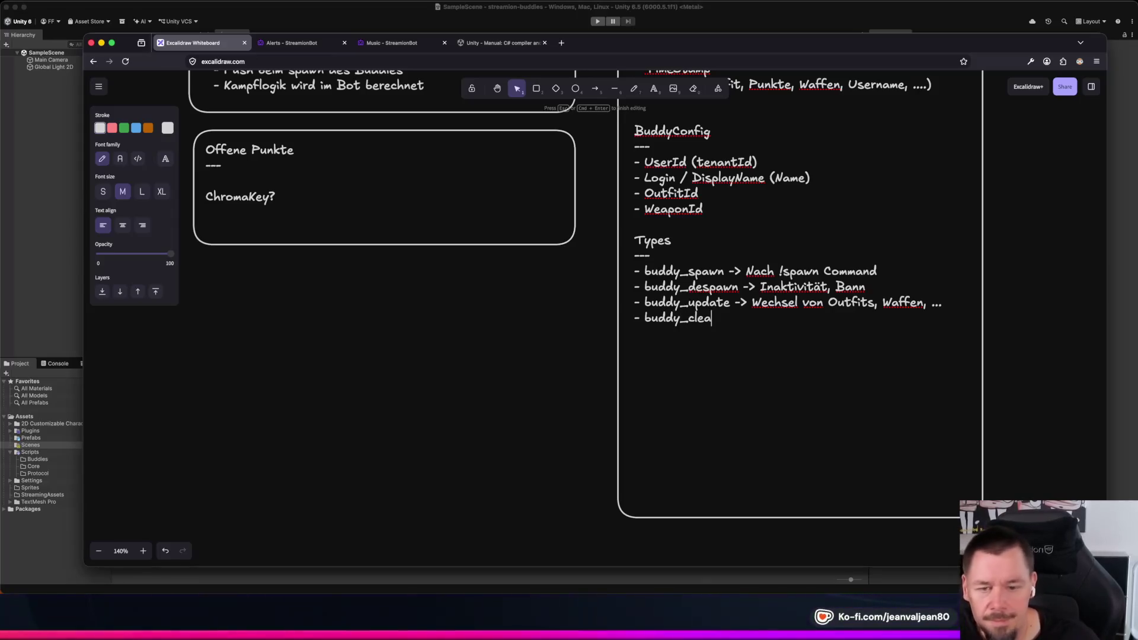
{"action": "key", "text": "BackSpace"}
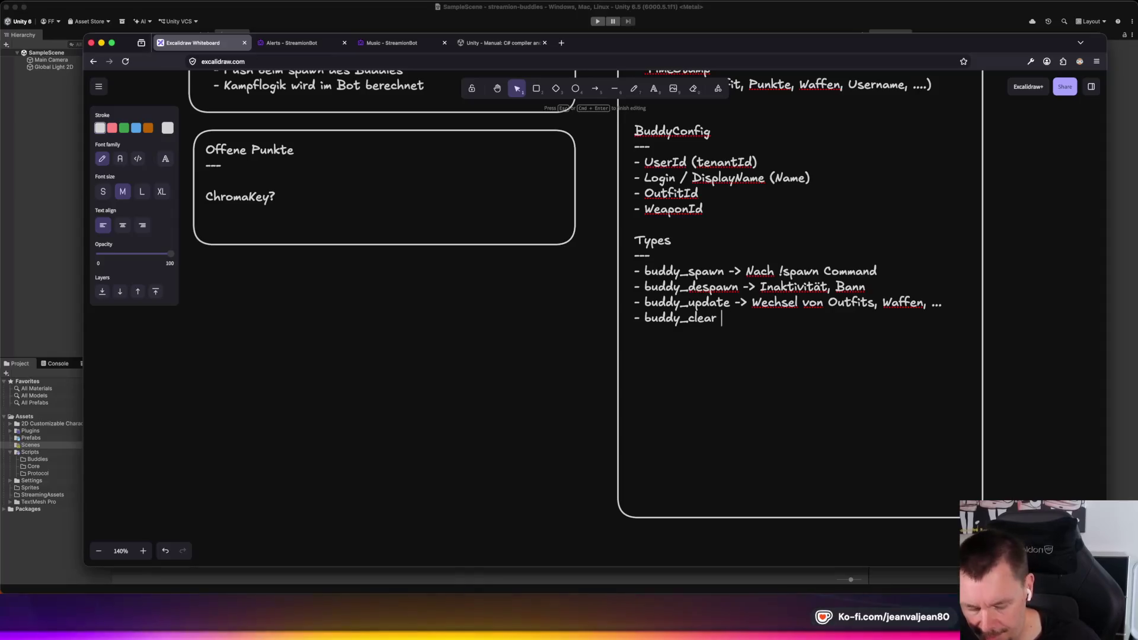
{"action": "type", "text": "-> Mod-Funktion"}
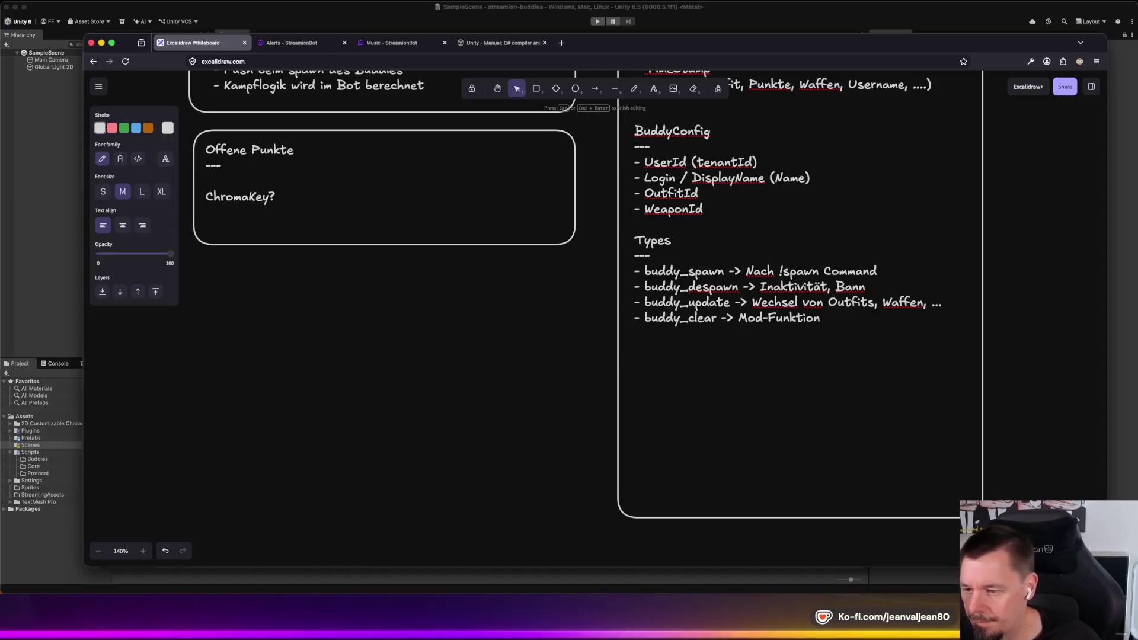
{"action": "type", "text": ", alle Buddies entfer"}
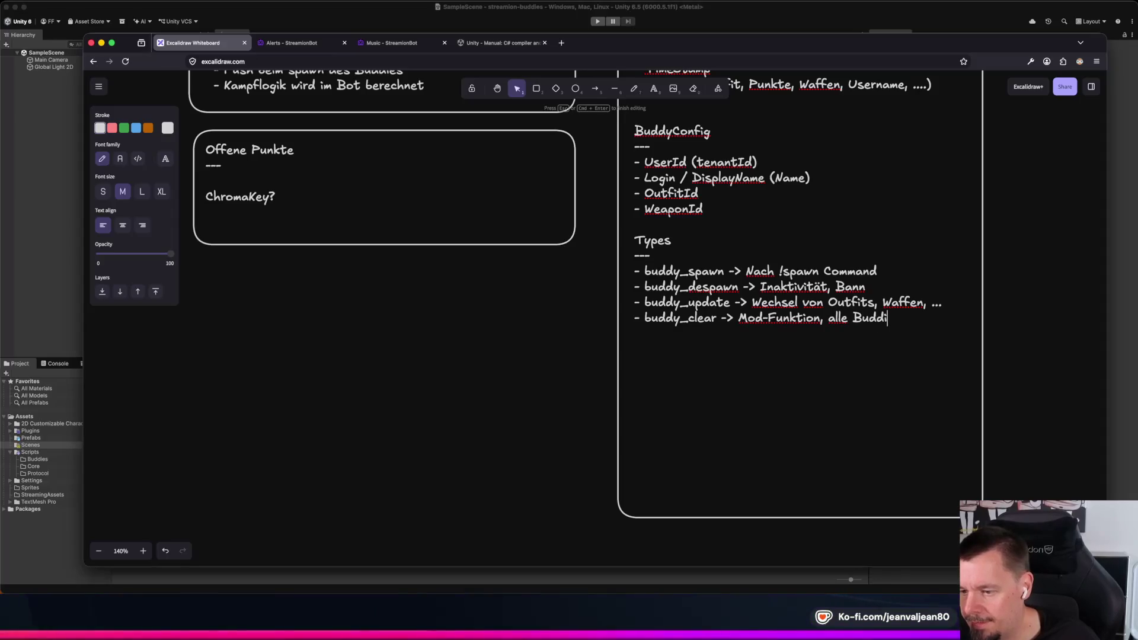
{"action": "type", "text": "nen"}
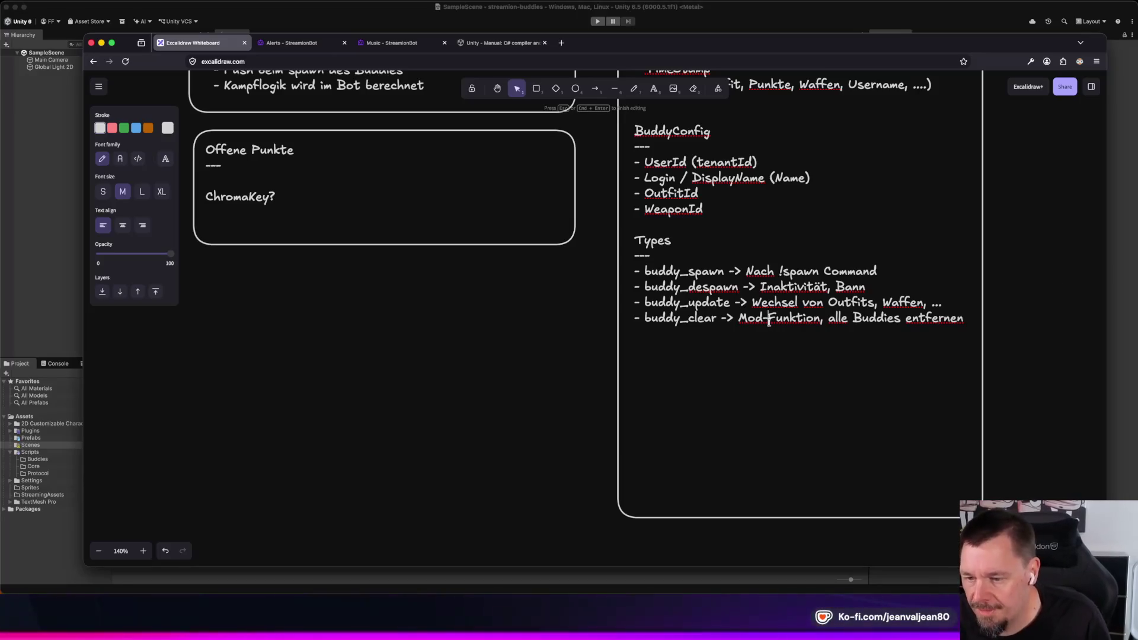
{"action": "key", "text": "Return"}
{"action": "type", "text": "- chat"}
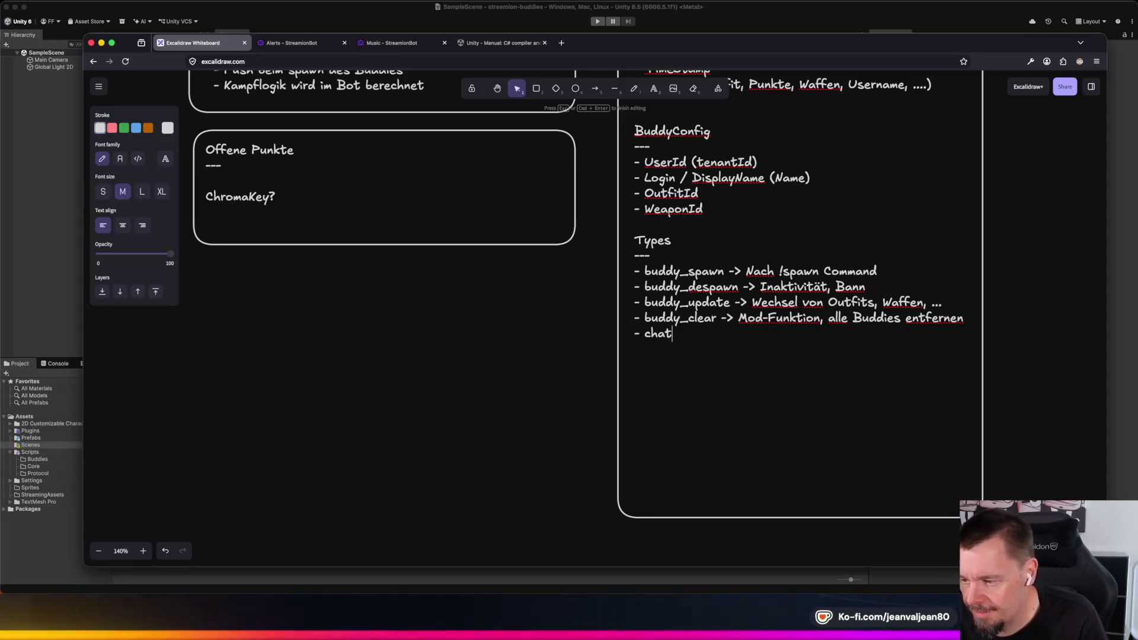
{"action": "type", "text": "_messaeg"}
Correct the fifth entry so it reads 'chat_message -> Sprechblasen'
{"action": "key", "text": "BackSpace"}
{"action": "key", "text": "BackSpace"}
{"action": "key", "text": "BackSpace"}
{"action": "type", "text": "sag"}
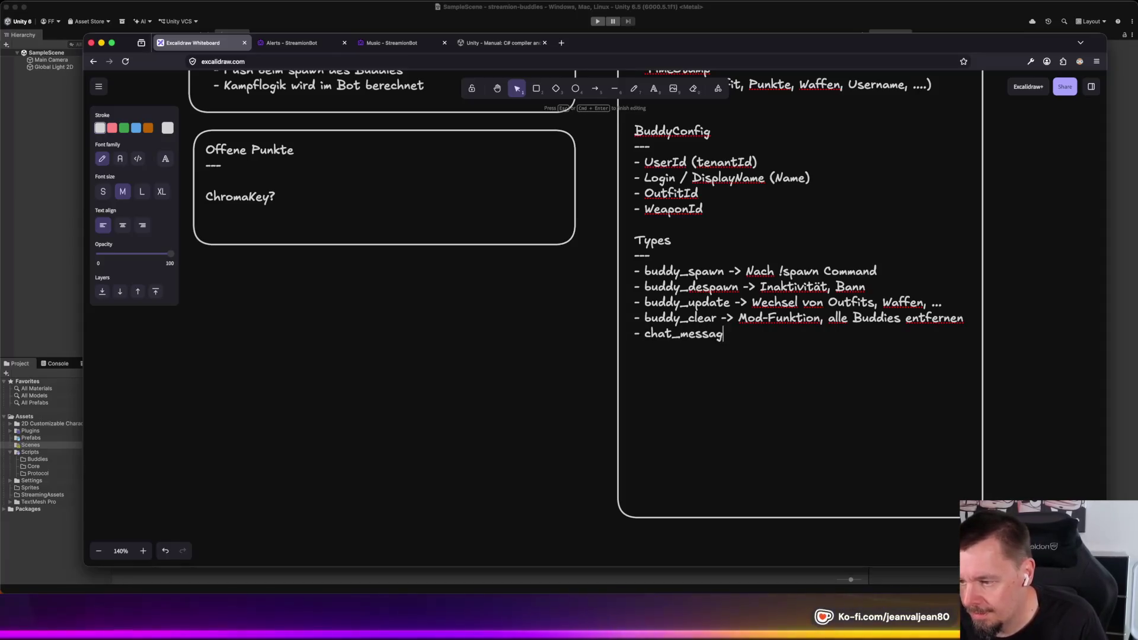
{"action": "type", "text": "e -> Spr"}
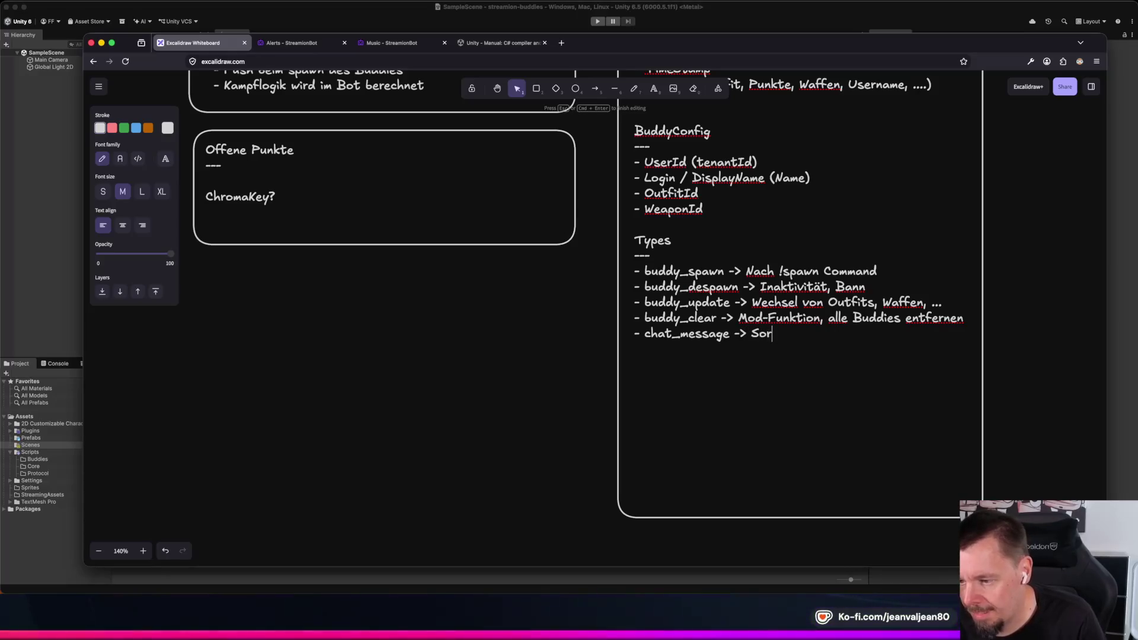
{"action": "type", "text": "echblasen"}
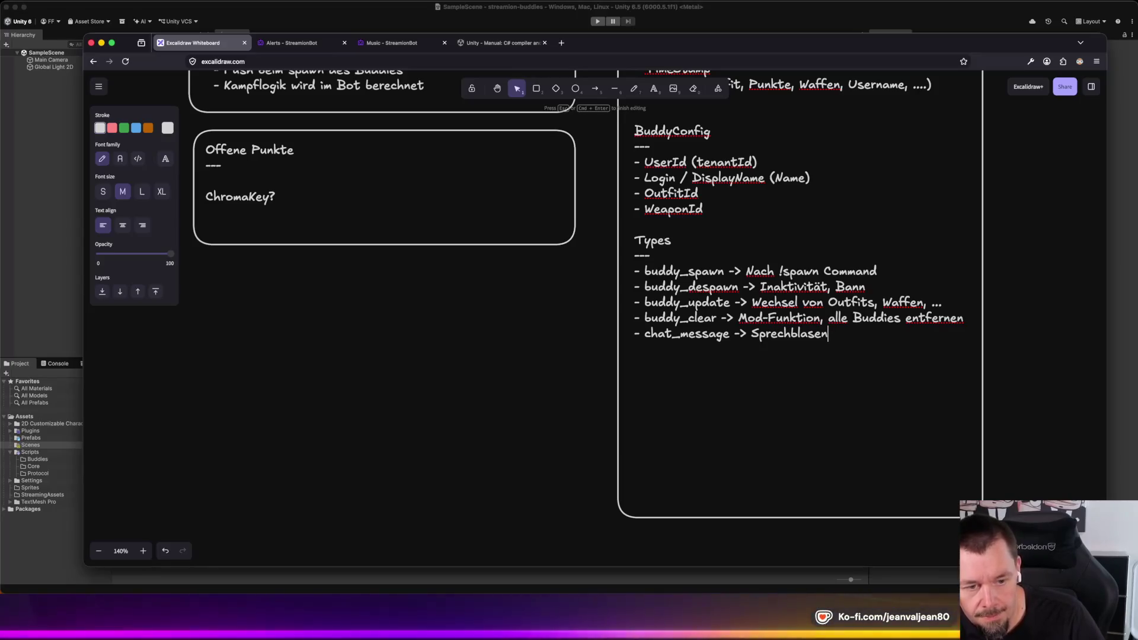
{"action": "left_click", "coordinate": [695, 254]}
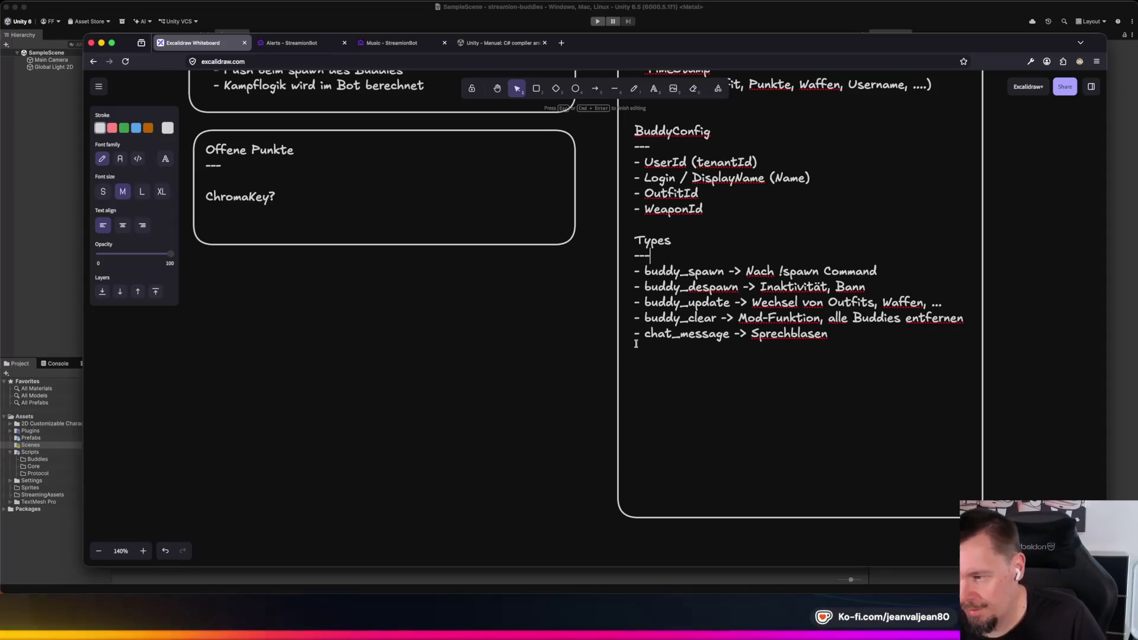
Append a '...' placeholder line below the chat_message entry in the Types text
{"action": "left_click", "coordinate": [701, 384]}
{"action": "double_click", "coordinate": [844, 333]}
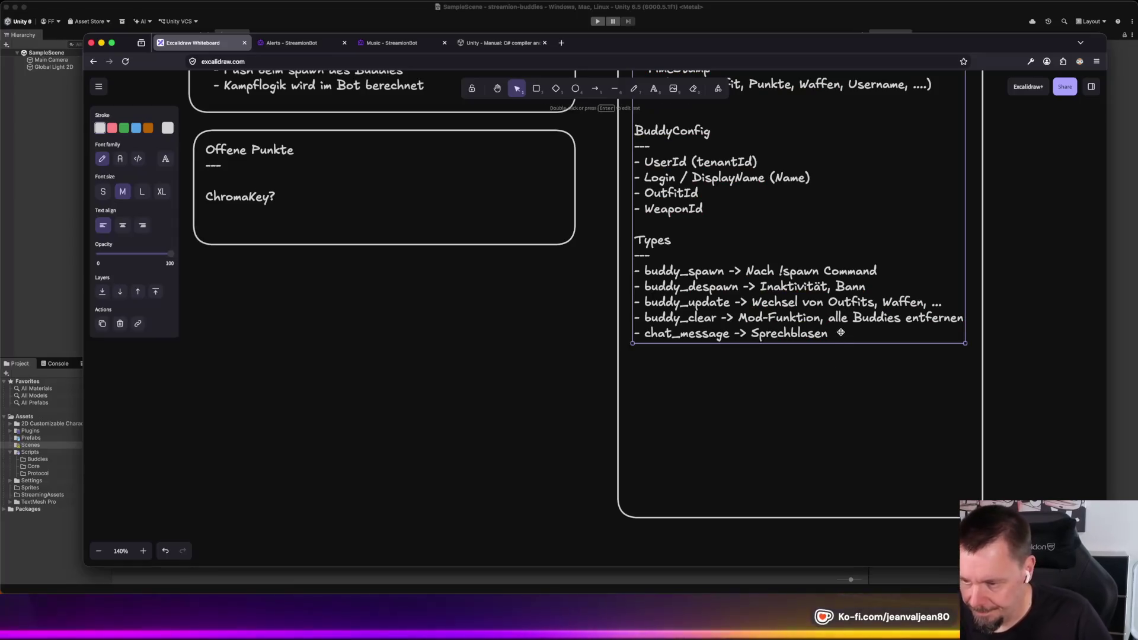
{"action": "double_click", "coordinate": [827, 335]}
{"action": "key", "text": "Right"}
{"action": "key", "text": "Return"}
{"action": "key", "text": "Return"}
{"action": "type", "text": "..."}
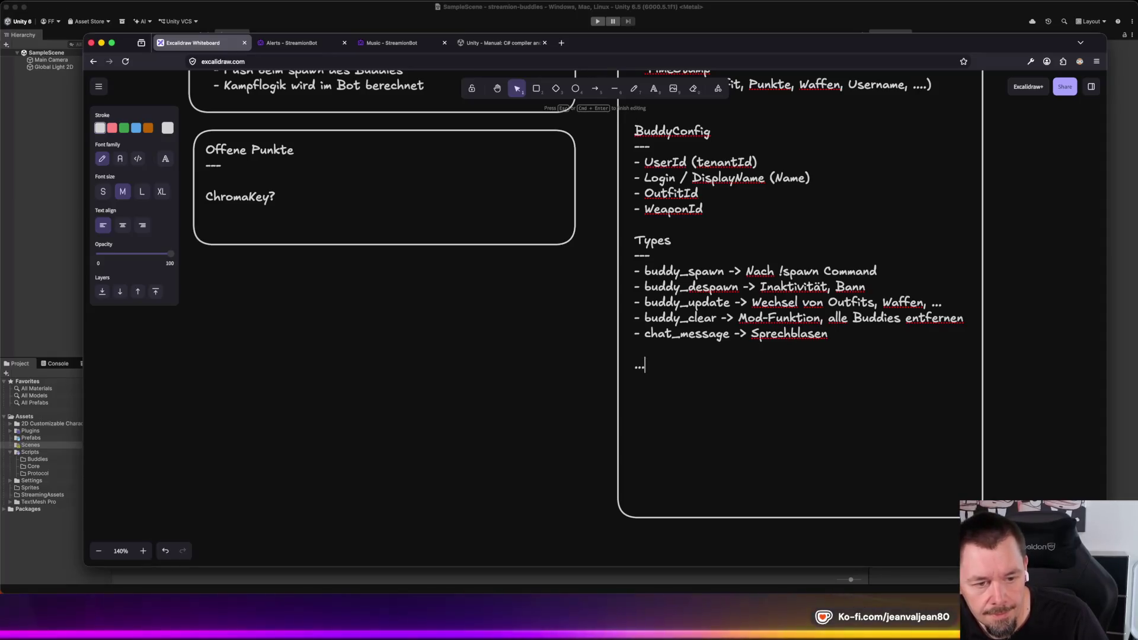
{"action": "left_click", "coordinate": [716, 441]}
Raise the Protokolle box's bottom edge to fit its text and reframe both note boxes
{"action": "left_click", "coordinate": [766, 517]}
{"action": "left_click_drag", "start_coordinate": [766, 516], "coordinate": [767, 392]}
{"action": "left_click", "coordinate": [490, 316]}
{"action": "scroll", "coordinate": [489, 316], "scroll_direction": "down", "scroll_amount": 3}
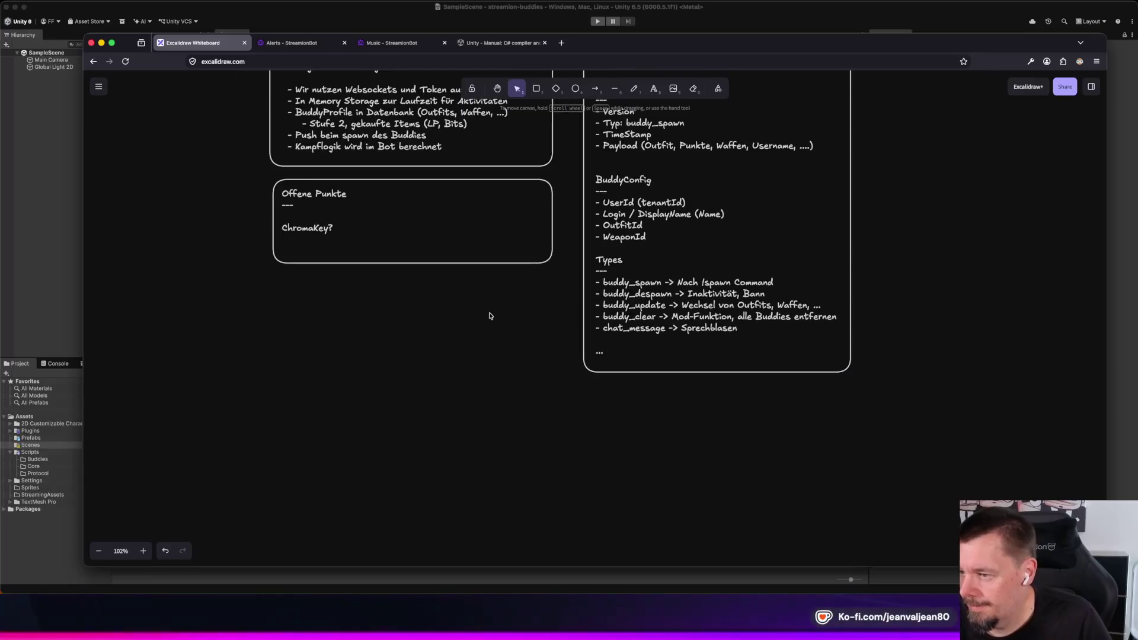
{"action": "left_click_drag", "start_coordinate": [508, 243], "coordinate": [527, 342]}
{"action": "right_click", "coordinate": [527, 344]}
{"action": "scroll", "coordinate": [529, 349], "scroll_direction": "down", "scroll_amount": 2}
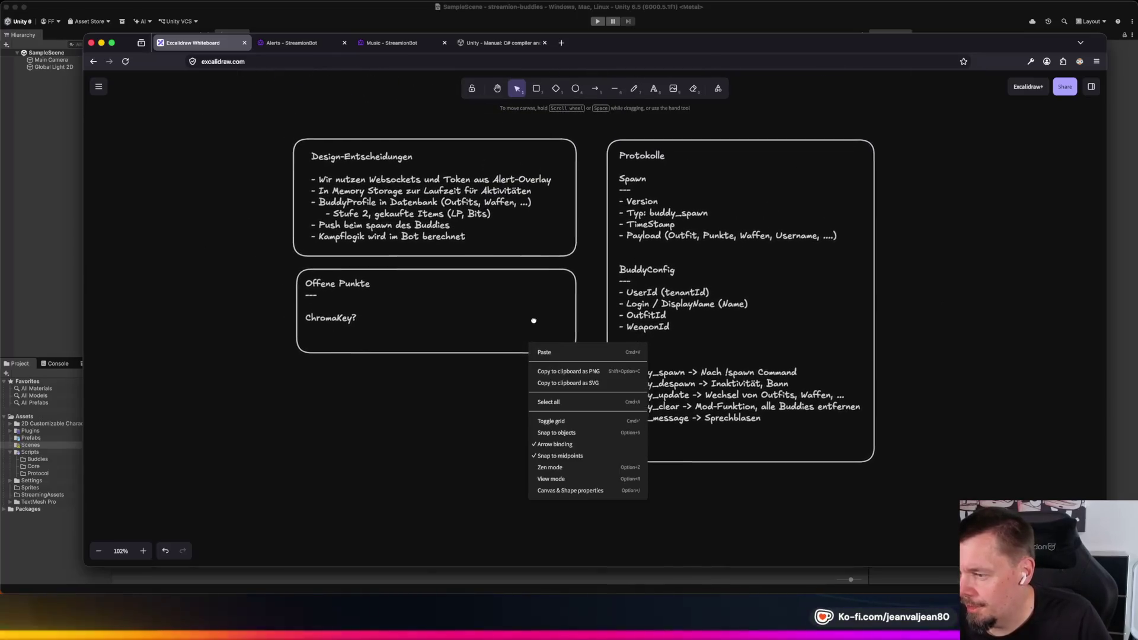
Dismiss the canvas menu and bring the Unity editor with SampleScene to the front
{"action": "left_click", "coordinate": [447, 422]}
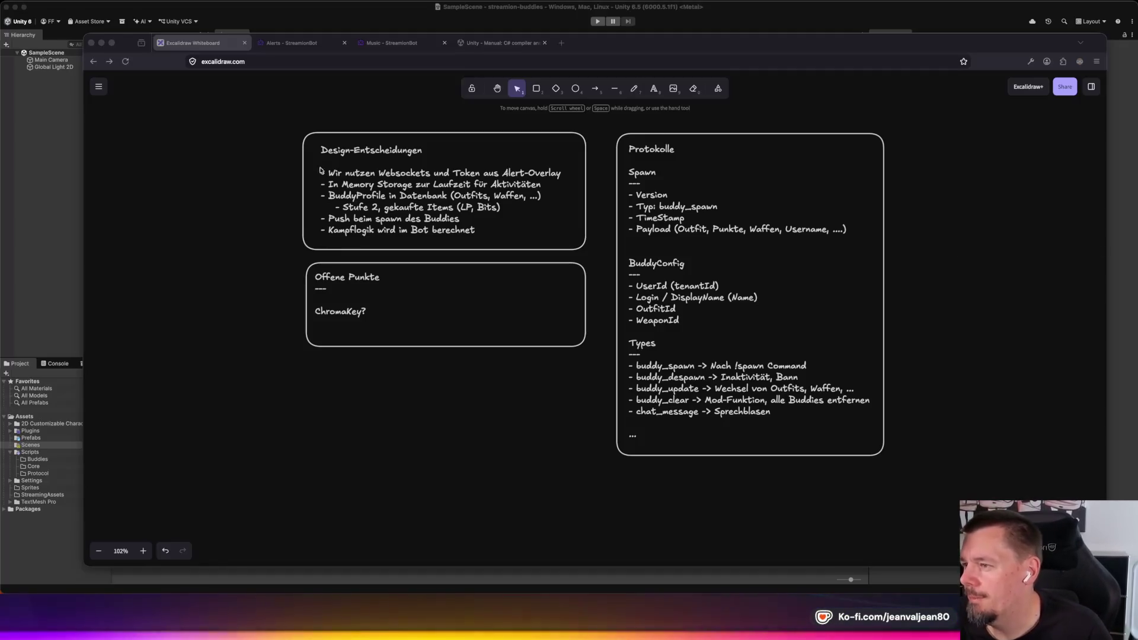
{"action": "left_click", "coordinate": [232, 11]}
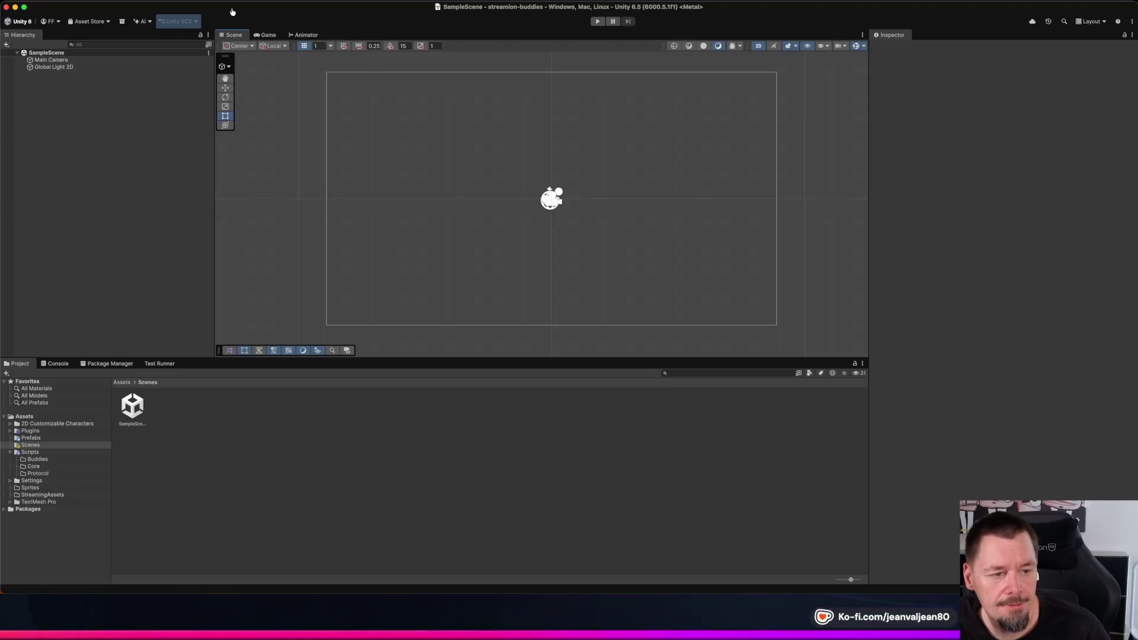
Switch to Rider and run 'clear' to wipe the terminal output
{"action": "key", "text": "super+Tab"}
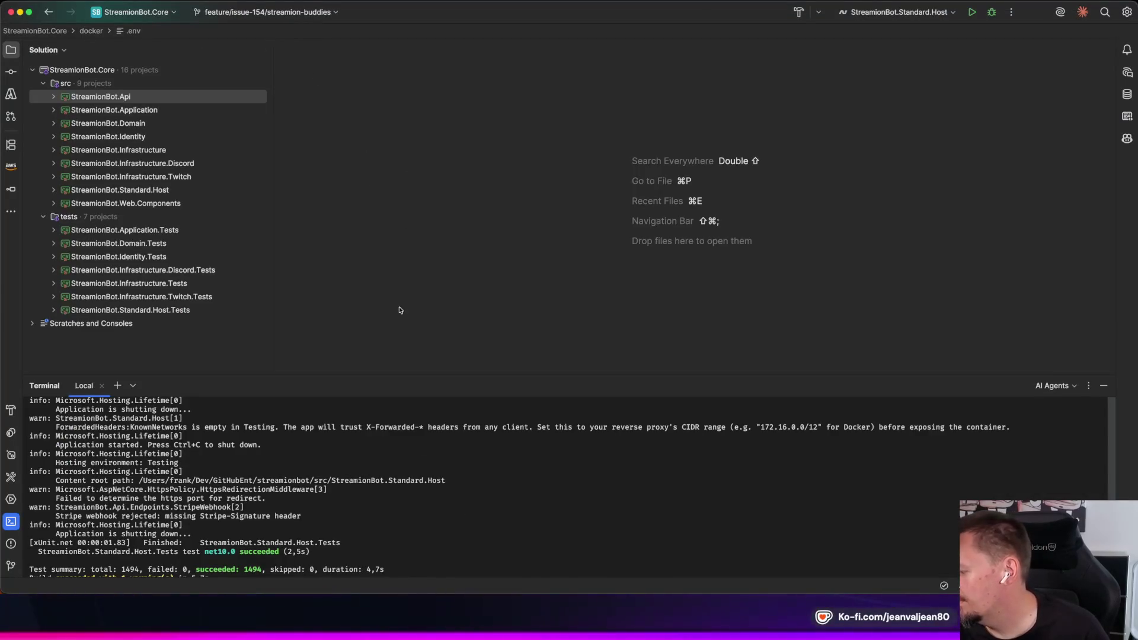
{"action": "type", "text": "cls"}
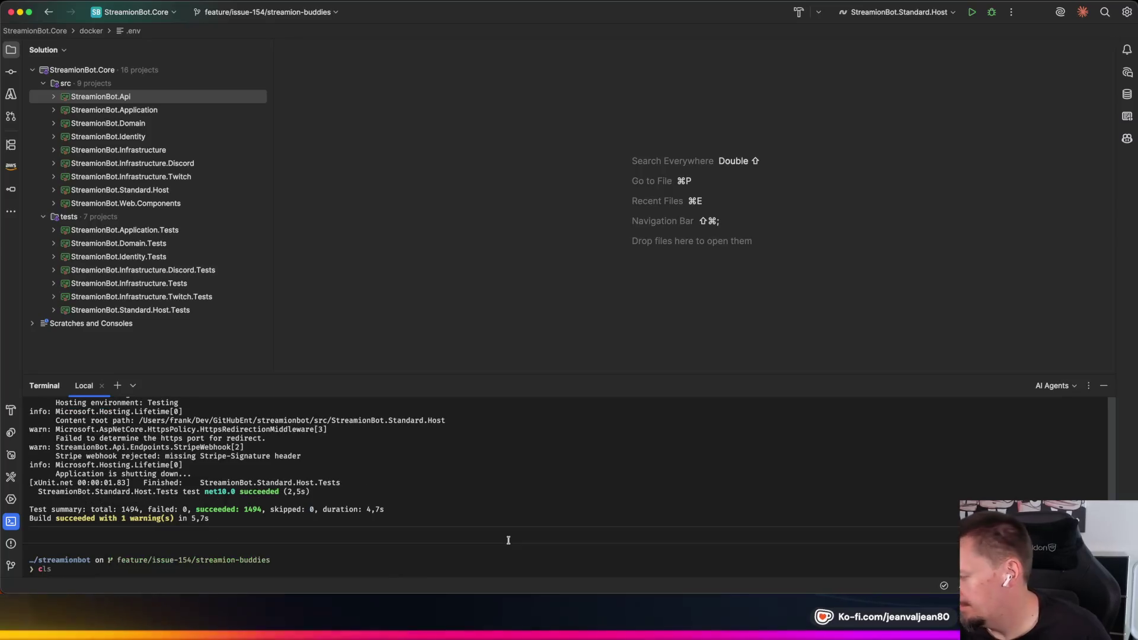
{"action": "type", "text": "ear"}
{"action": "key", "text": "Return"}
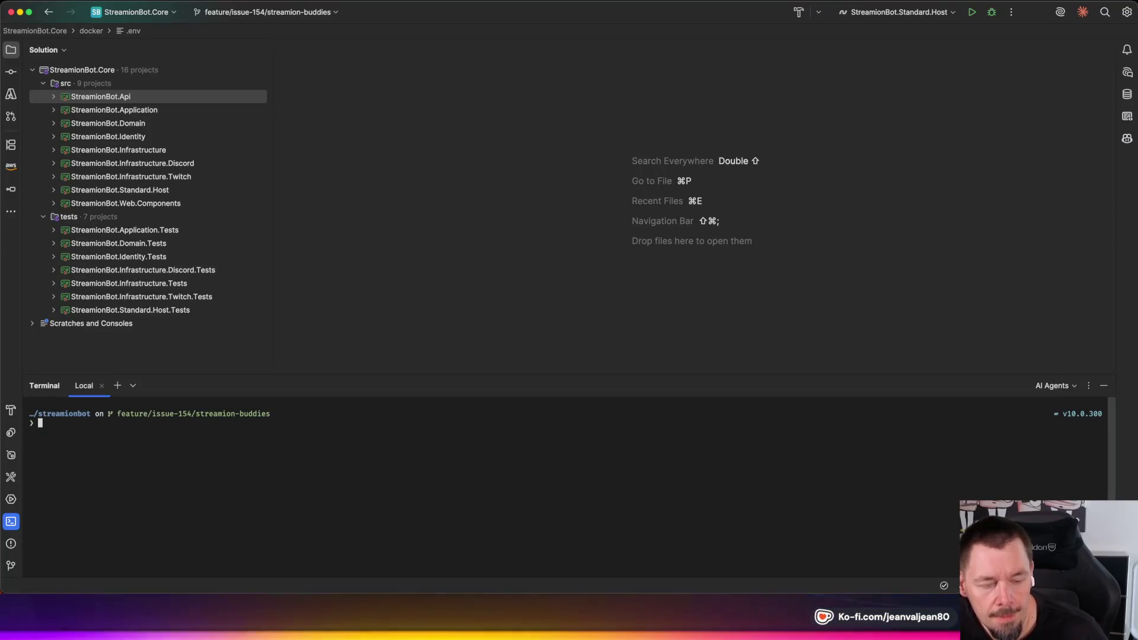
Browse StreamionBot.Application's nodes, then close the StreamionBot.Core solution window
{"action": "double_click", "coordinate": [119, 111]}
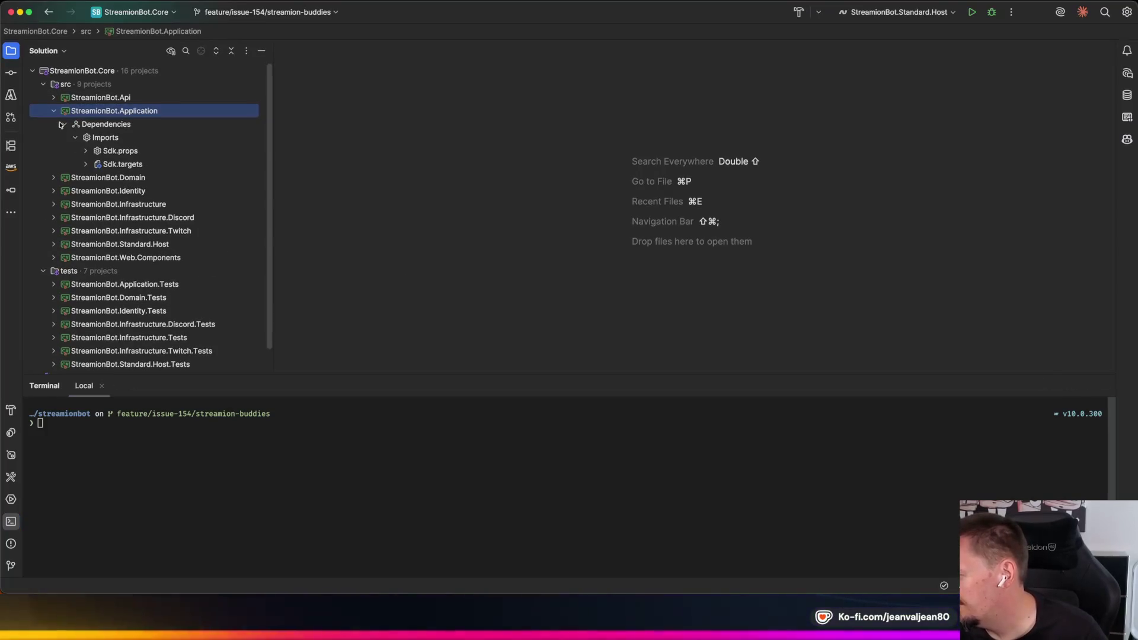
{"action": "left_click", "coordinate": [66, 129]}
{"action": "left_click", "coordinate": [65, 126]}
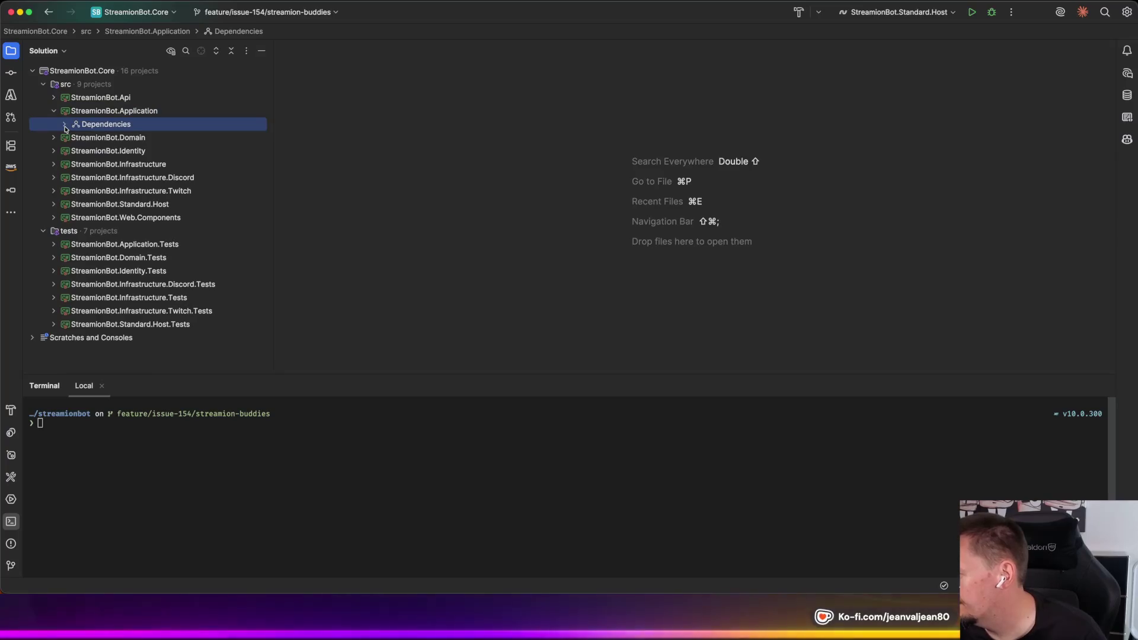
{"action": "left_click", "coordinate": [127, 114]}
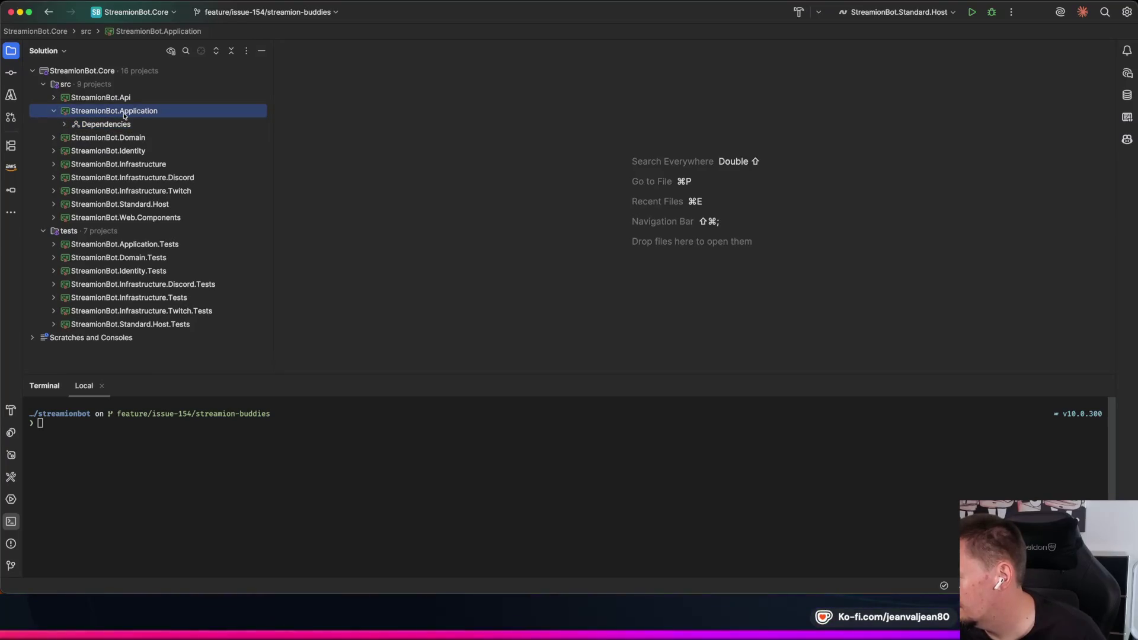
{"action": "right_click", "coordinate": [124, 115]}
{"action": "mouse_move", "coordinate": [136, 118]}
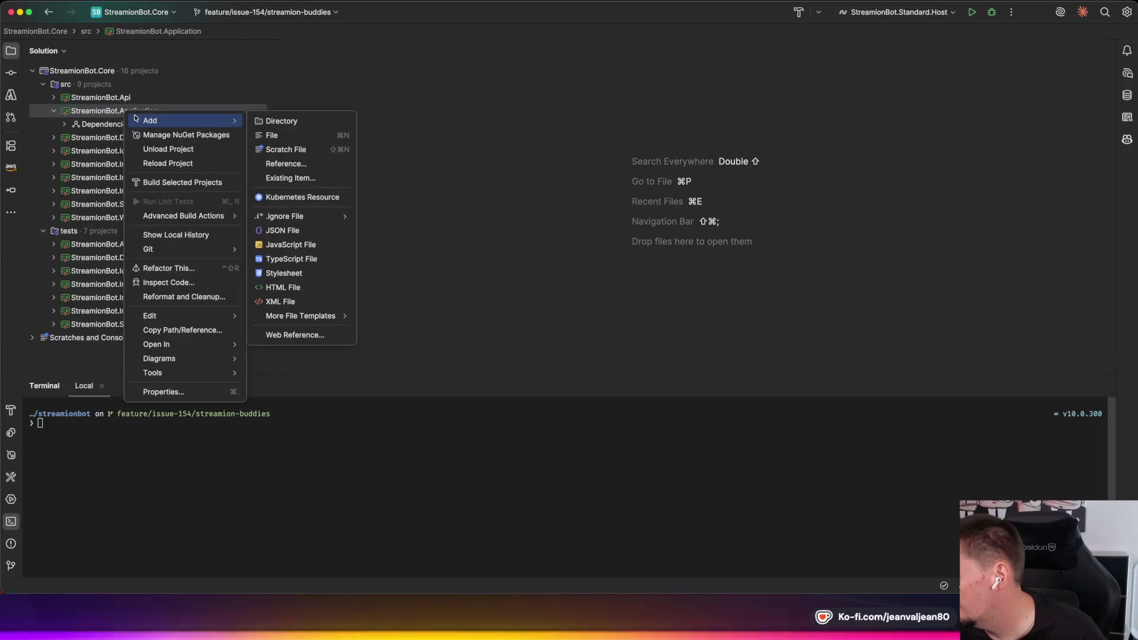
{"action": "key", "text": "Escape"}
{"action": "key", "text": "Escape"}
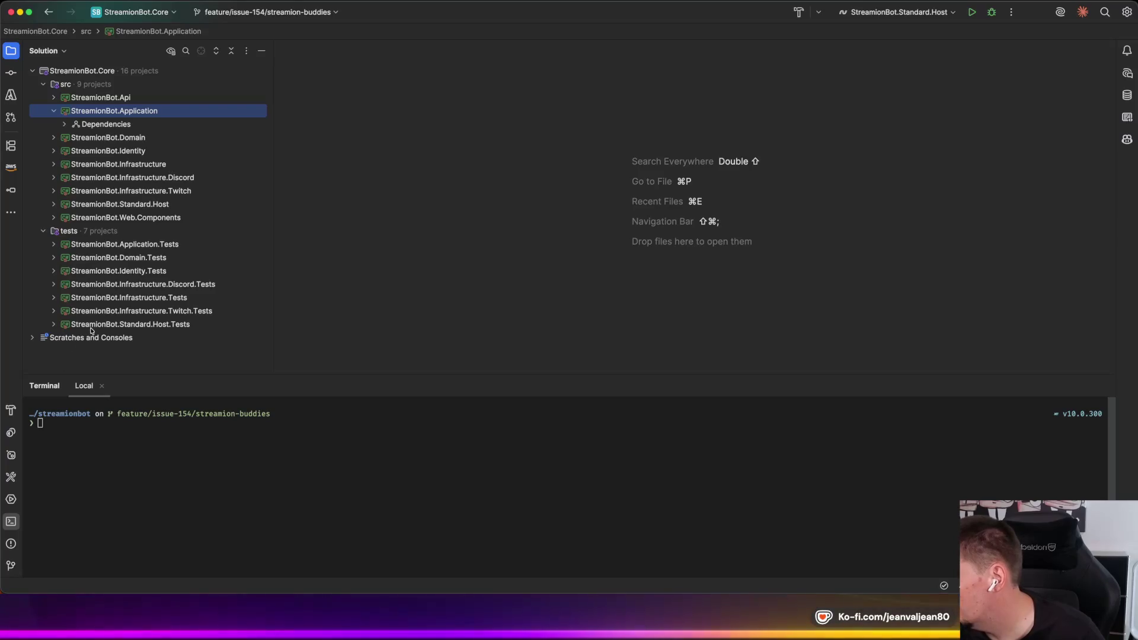
{"action": "left_click", "coordinate": [137, 480]}
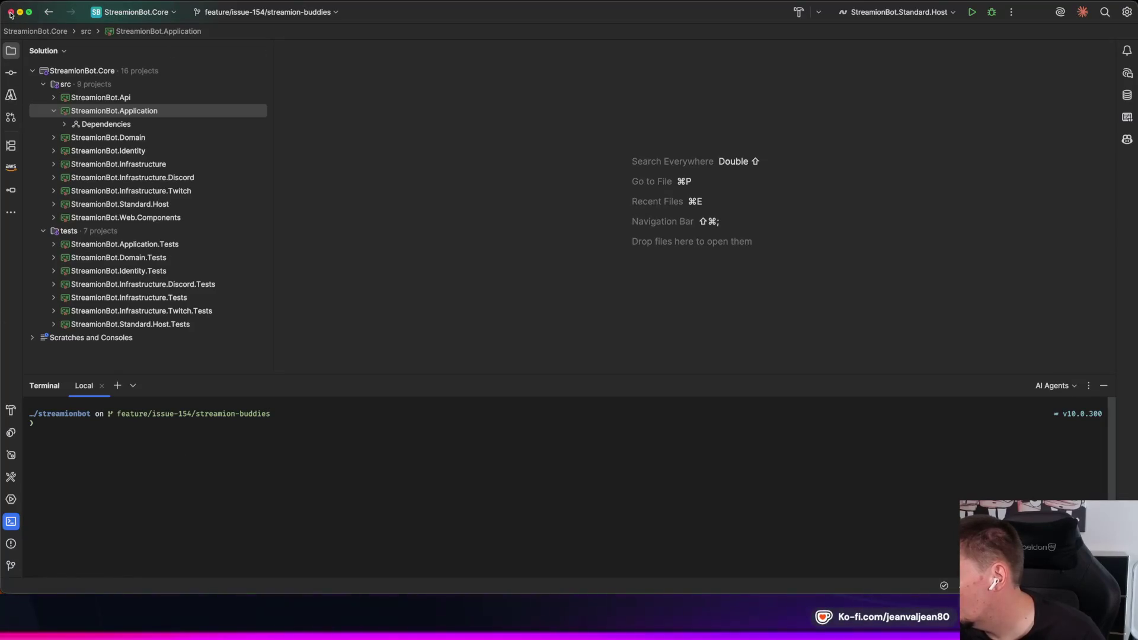
{"action": "left_click", "coordinate": [10, 11]}
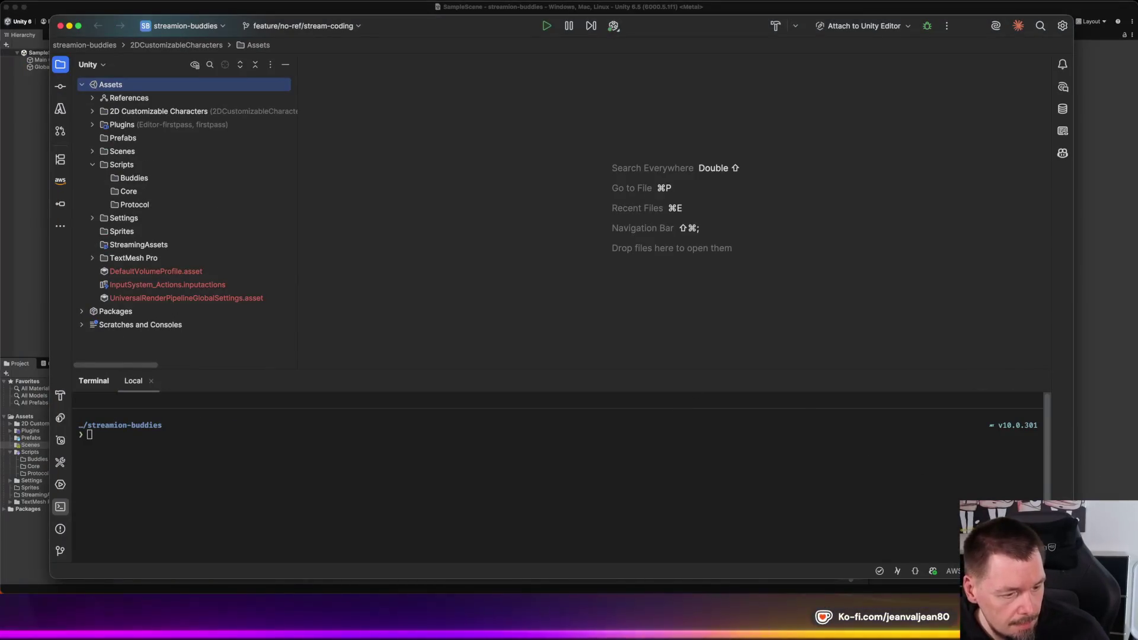
Close streamion-buddies, reopen StreamionBot.Core, expand StreamionBot.Application, and switch to the Excalidraw whiteboard
{"action": "left_click", "coordinate": [60, 27]}
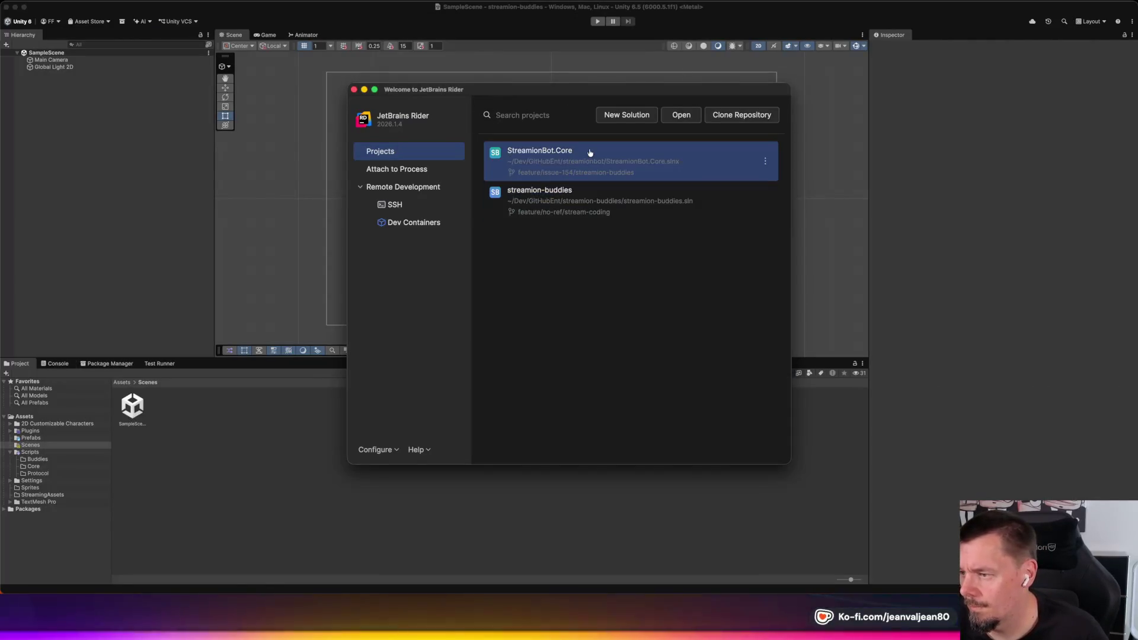
{"action": "left_click", "coordinate": [590, 152]}
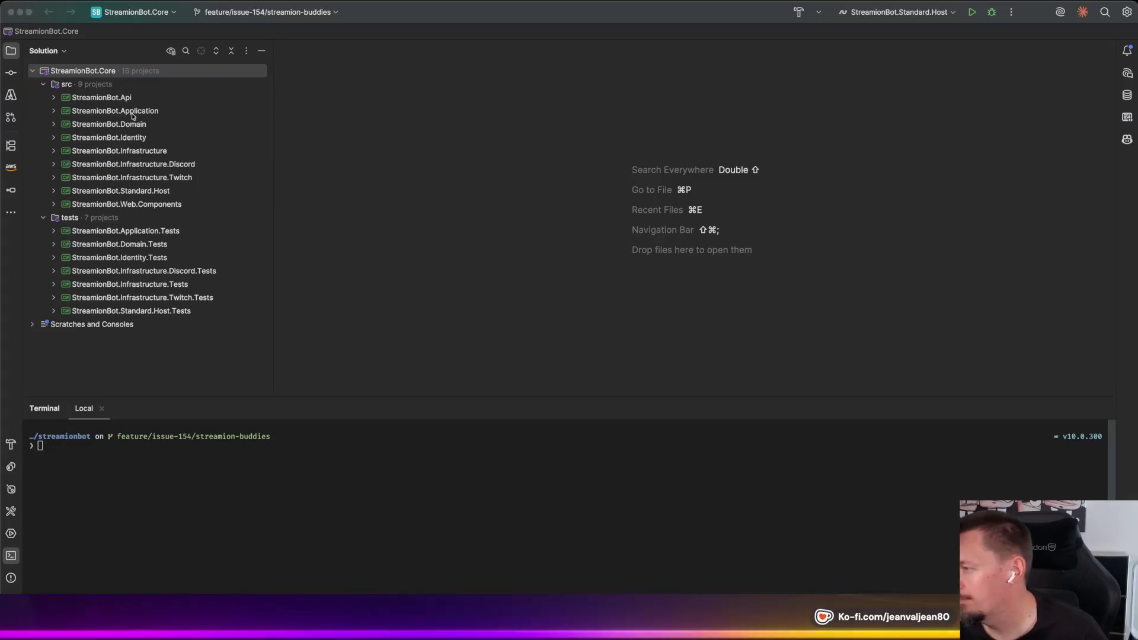
{"action": "double_click", "coordinate": [134, 115]}
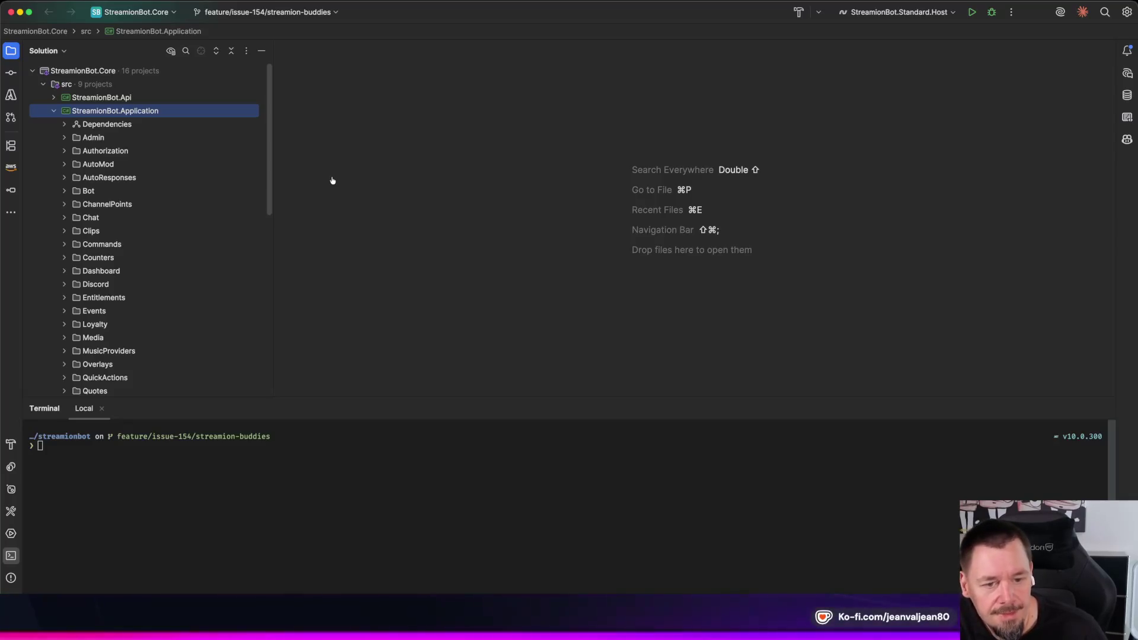
{"action": "key", "text": "super+Tab"}
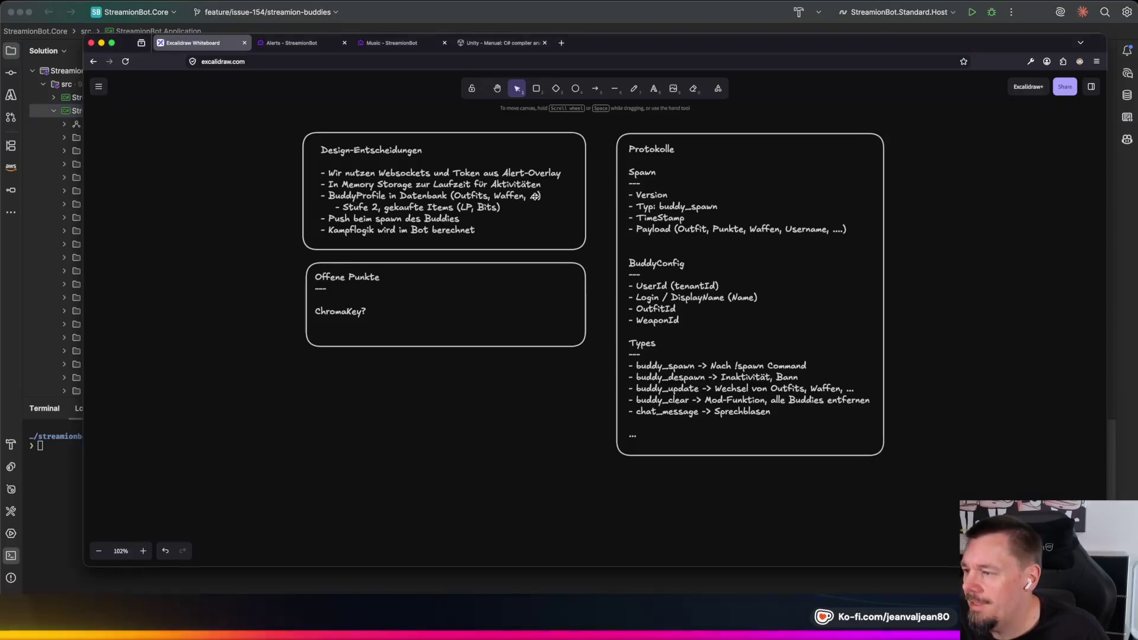
{"action": "scroll", "coordinate": [449, 231], "scroll_direction": "up", "scroll_amount": 1}
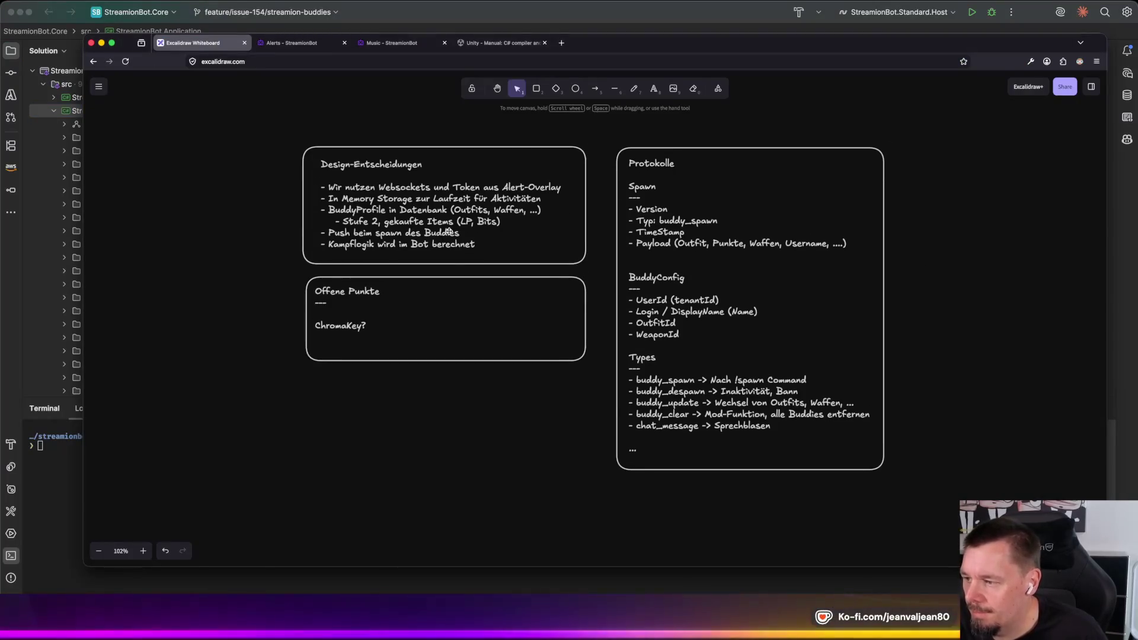
{"action": "scroll", "coordinate": [450, 231], "scroll_direction": "up", "scroll_amount": 4}
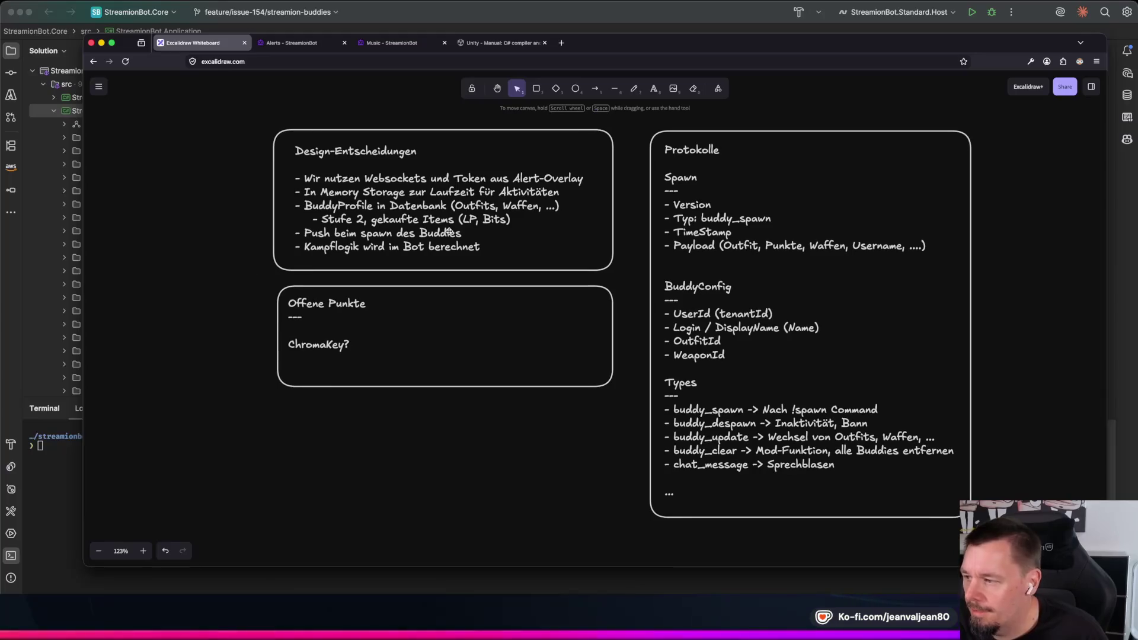
{"action": "scroll", "coordinate": [449, 231], "scroll_direction": "up", "scroll_amount": 2}
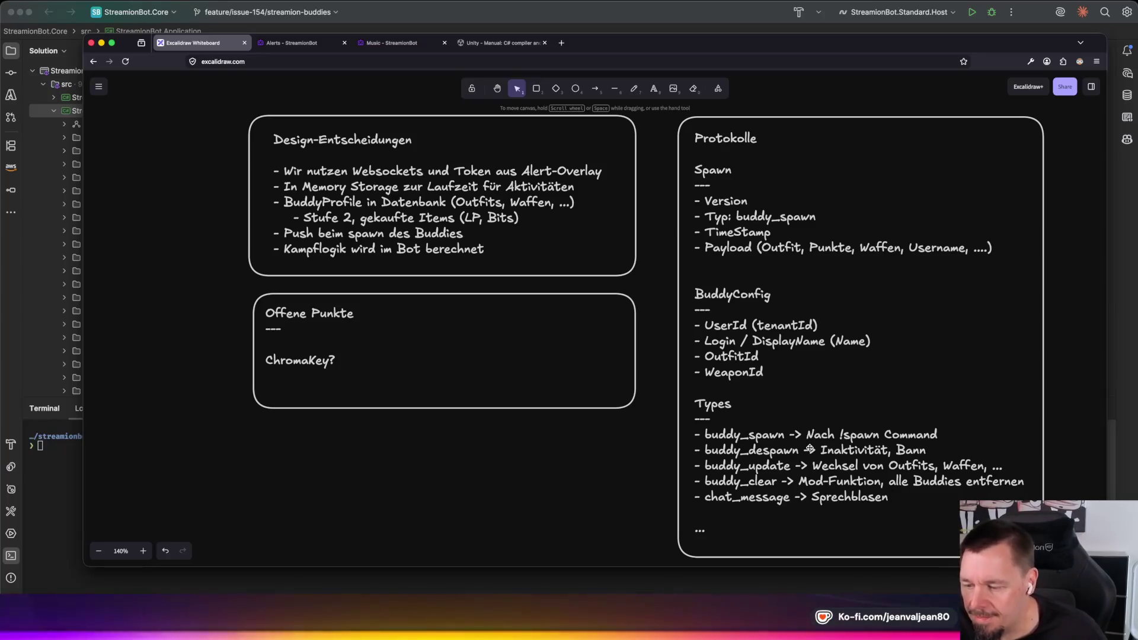
{"action": "left_click", "coordinate": [765, 483]}
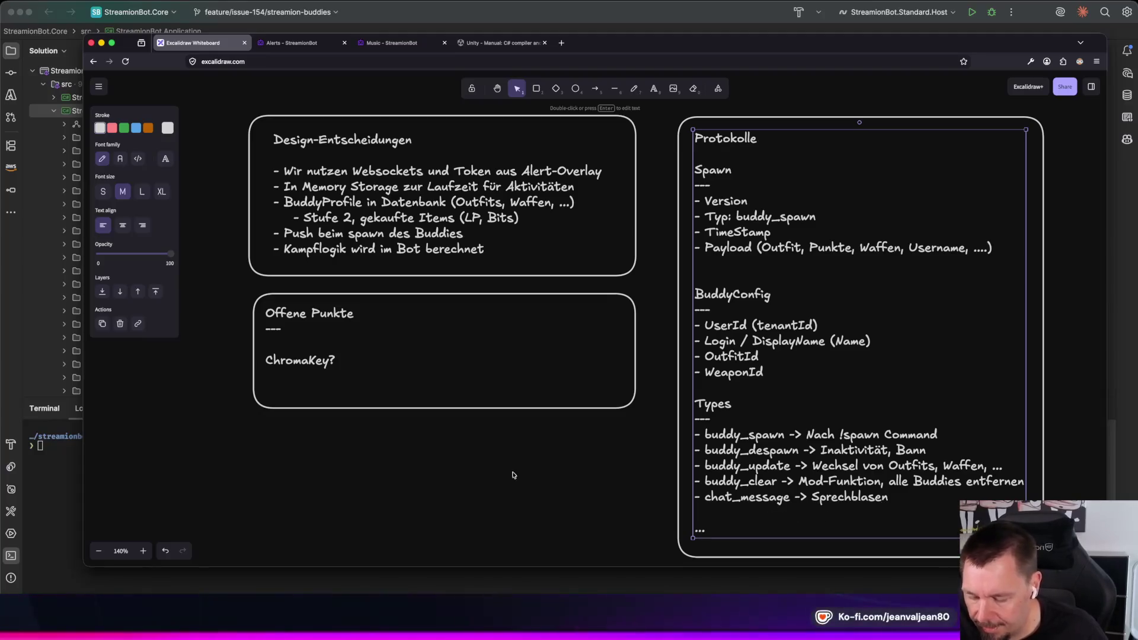
Deselect the Protokolle text and switch back to the StreamionBot.Core solution in Rider
{"action": "left_click", "coordinate": [341, 463]}
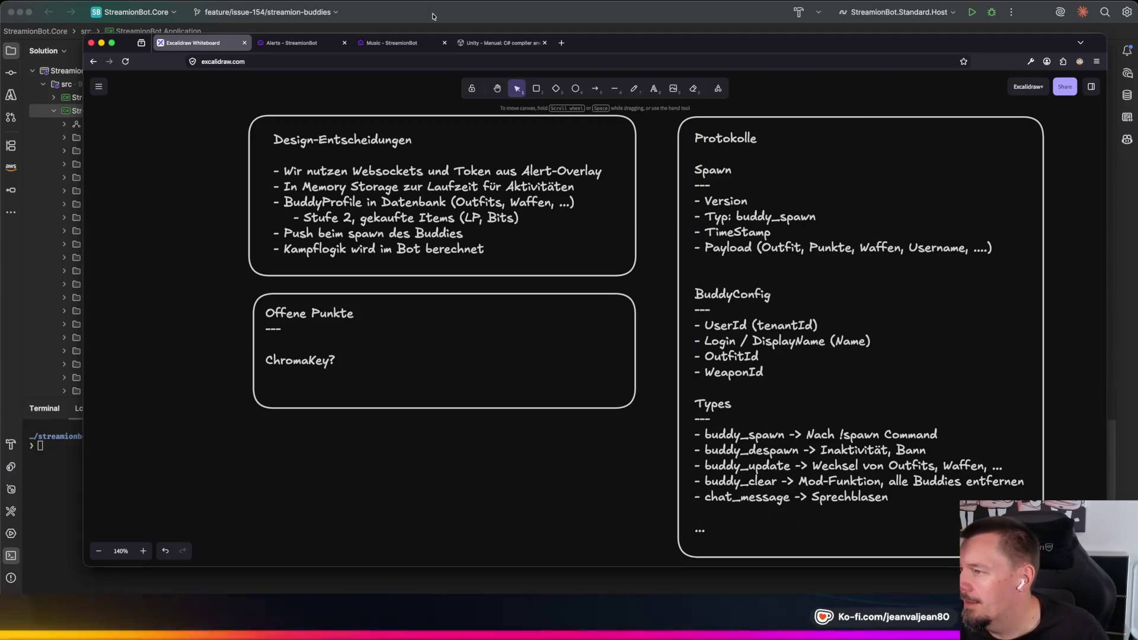
{"action": "key", "text": "super+Tab"}
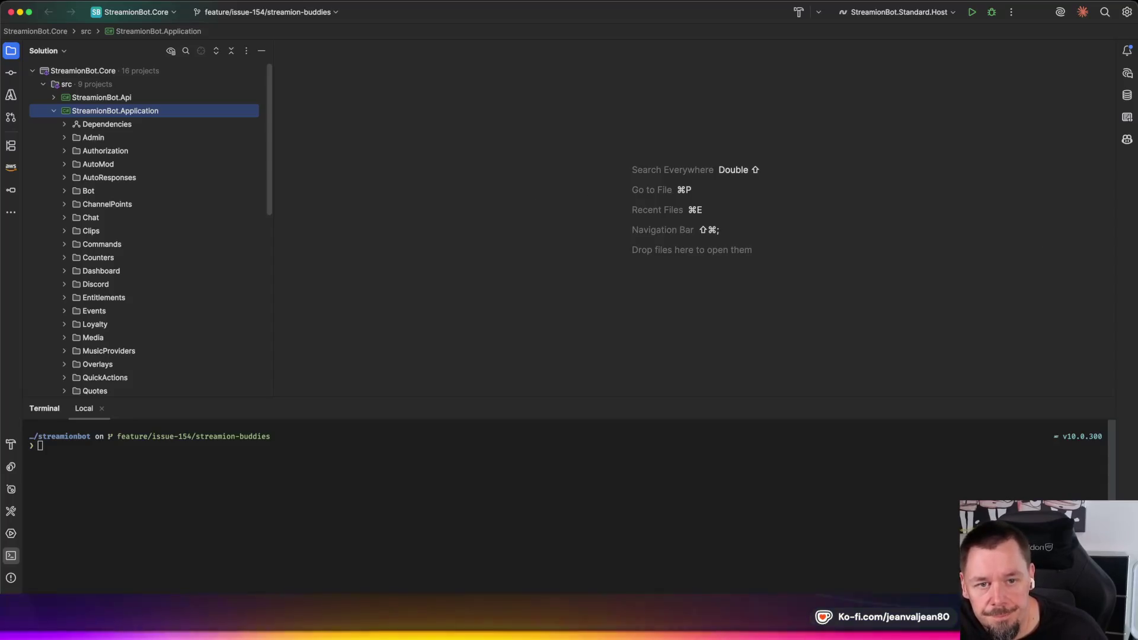
{"action": "key", "text": "super+Tab"}
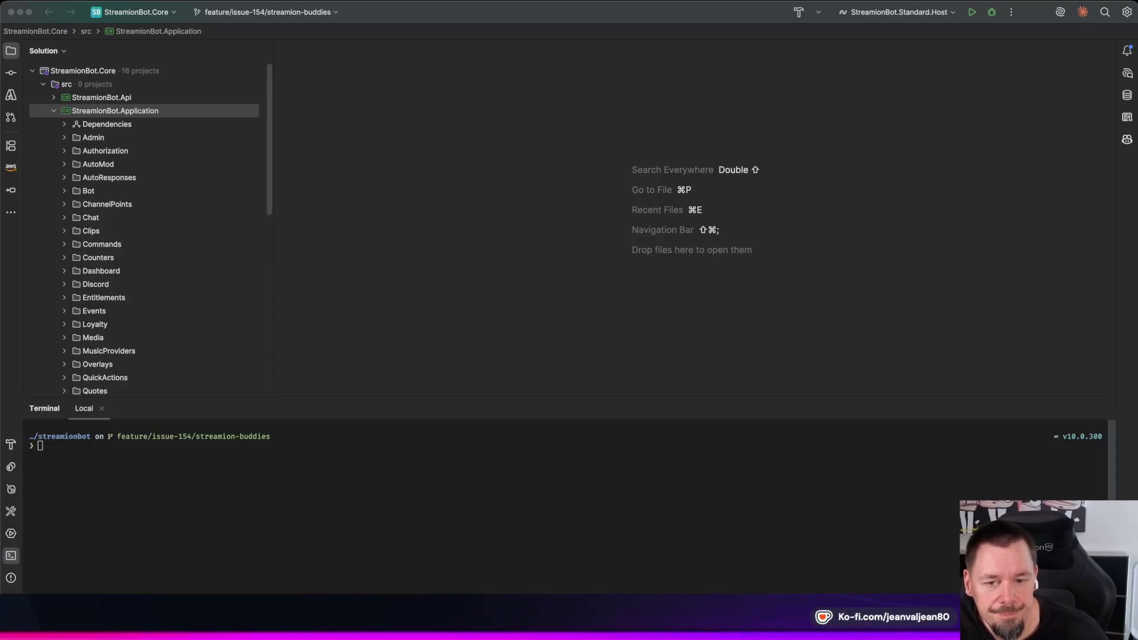
Open the context menu for StreamionBot.Application in the Solution explorer
{"action": "right_click", "coordinate": [120, 116]}
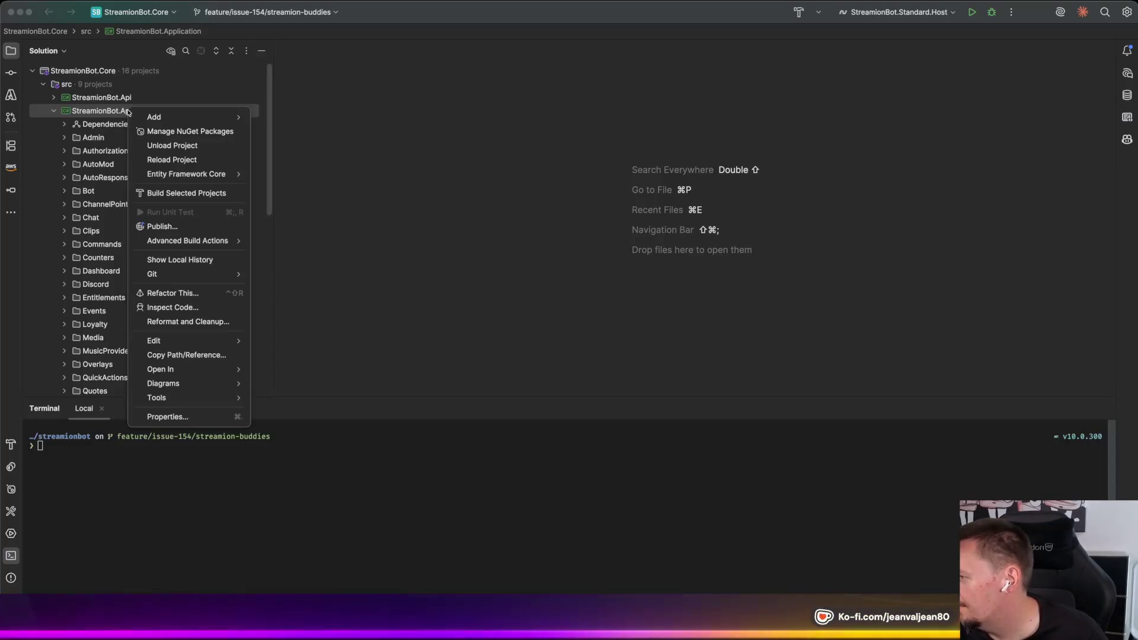
Add a new Buddies directory to StreamionBot.Application
{"action": "mouse_move", "coordinate": [183, 117]}
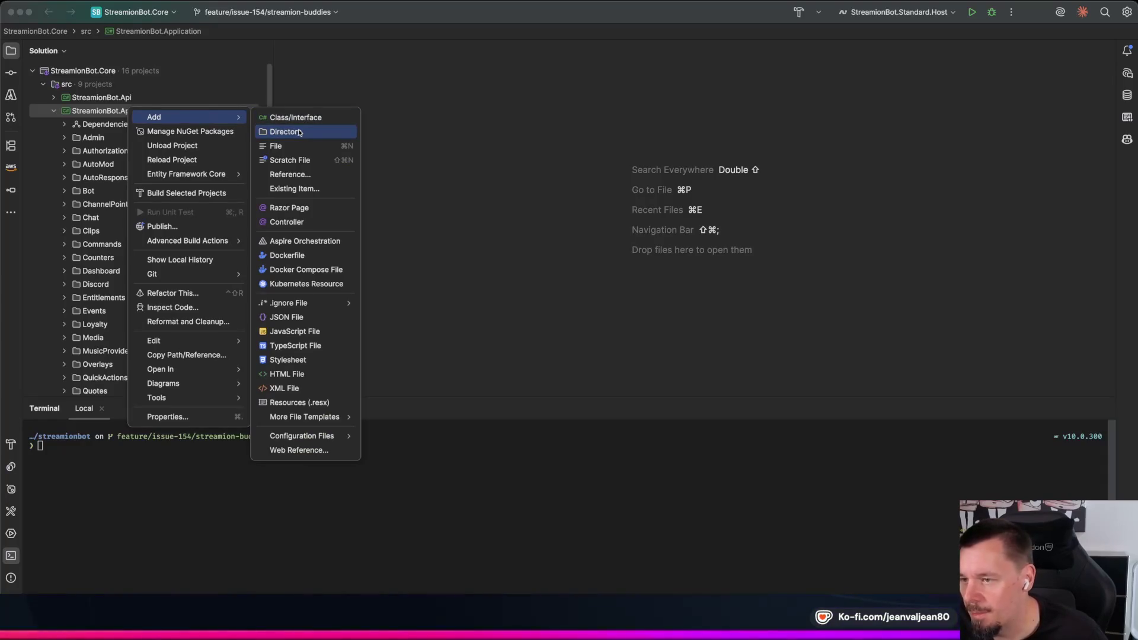
{"action": "left_click", "coordinate": [299, 132]}
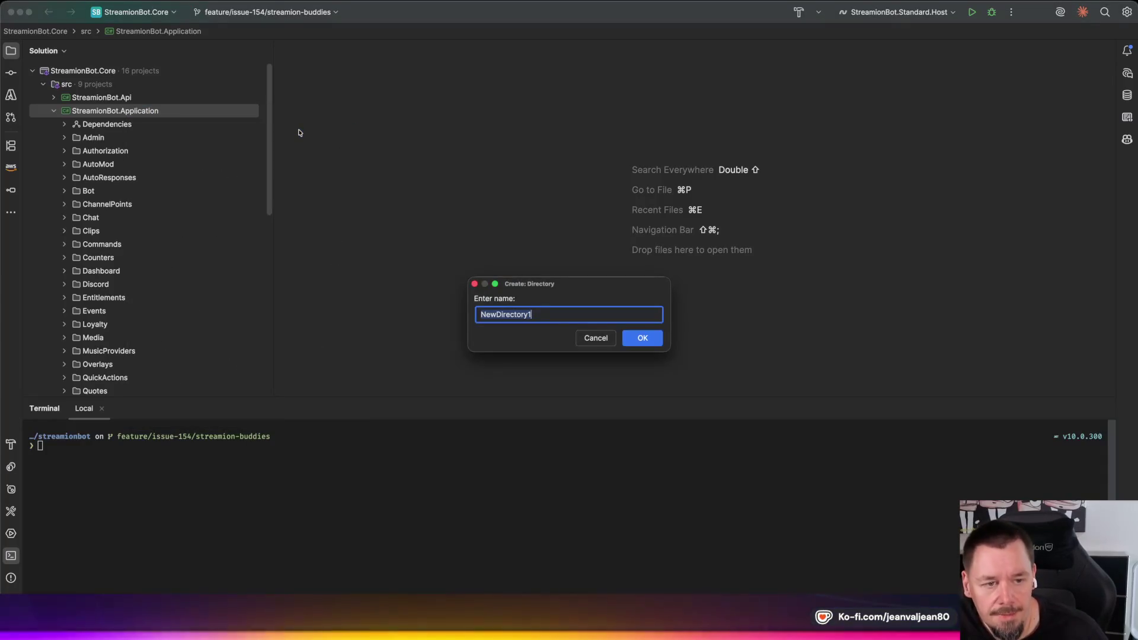
{"action": "type", "text": "Buddies"}
{"action": "key", "text": "Return"}
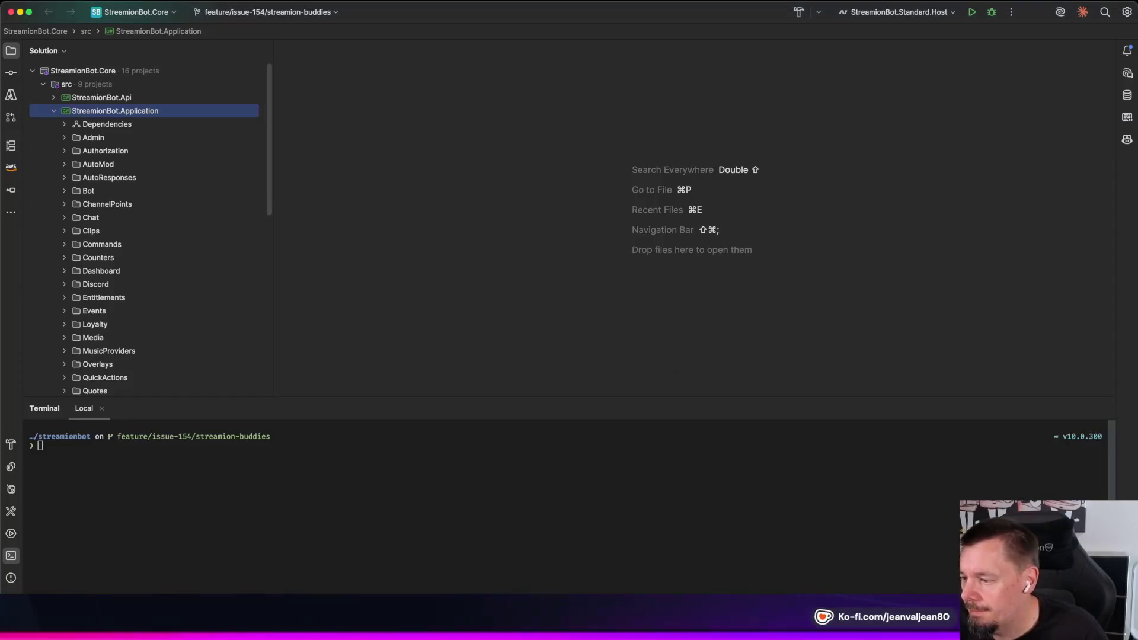
Create a BuddyProtocol class file inside the Buddies folder
{"action": "right_click", "coordinate": [165, 207]}
{"action": "mouse_move", "coordinate": [228, 215]}
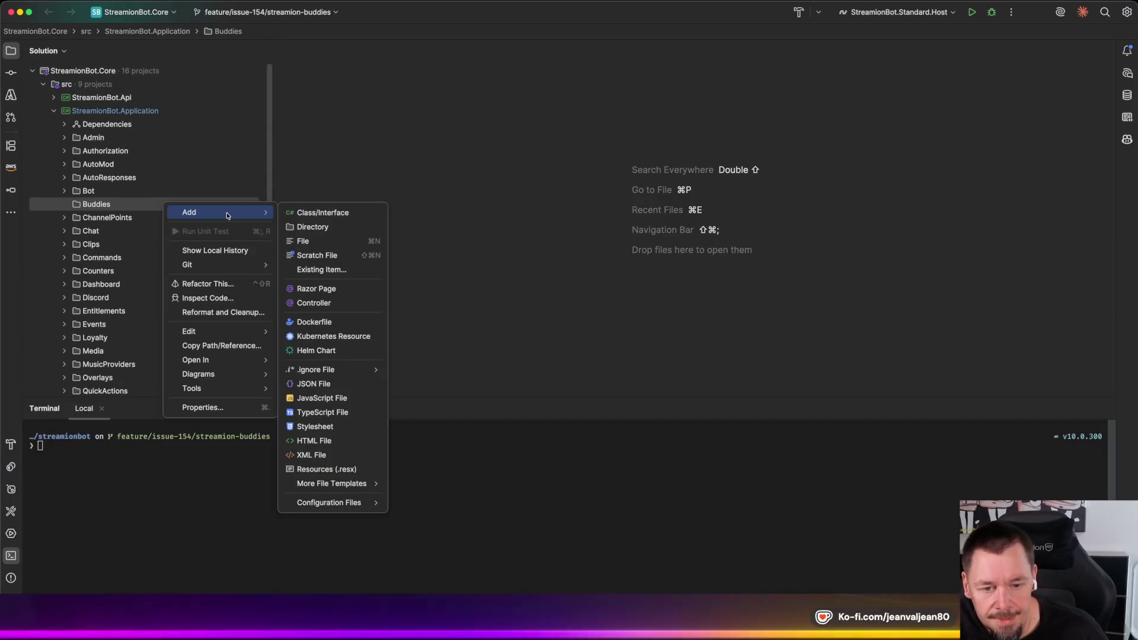
{"action": "left_click", "coordinate": [304, 213]}
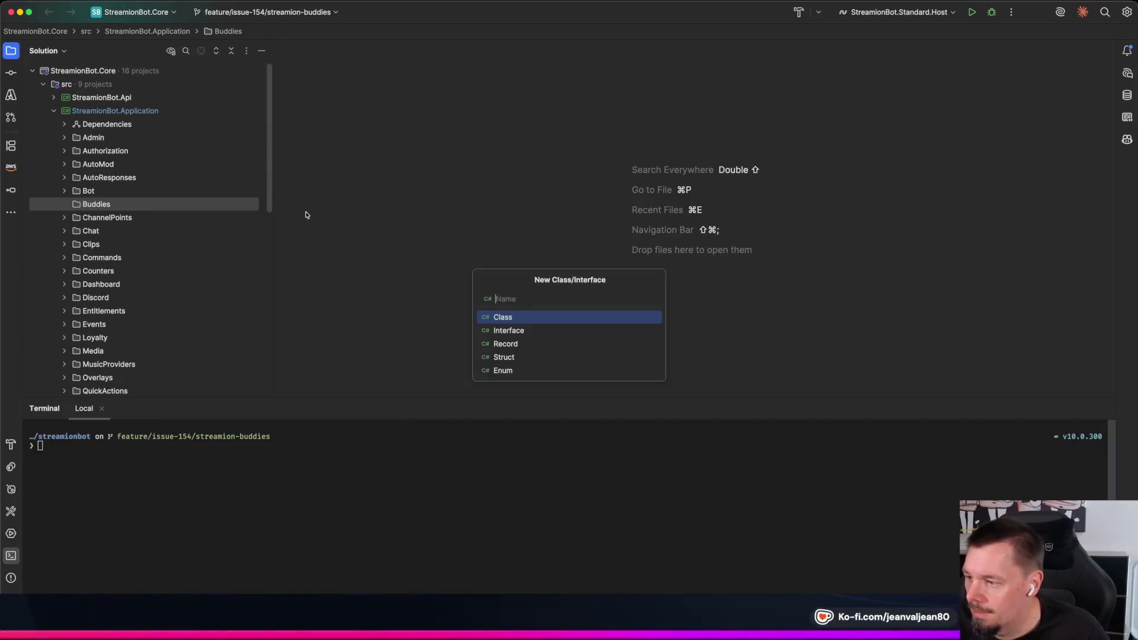
{"action": "type", "text": "BuddyP"}
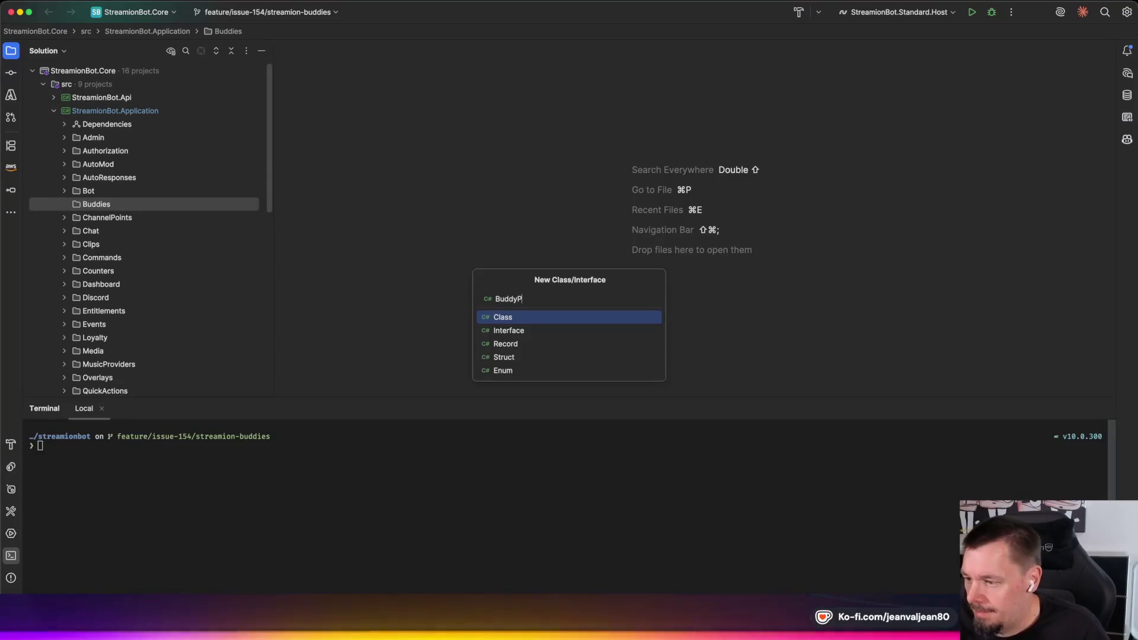
{"action": "type", "text": "rotocol"}
{"action": "key", "text": "Return"}
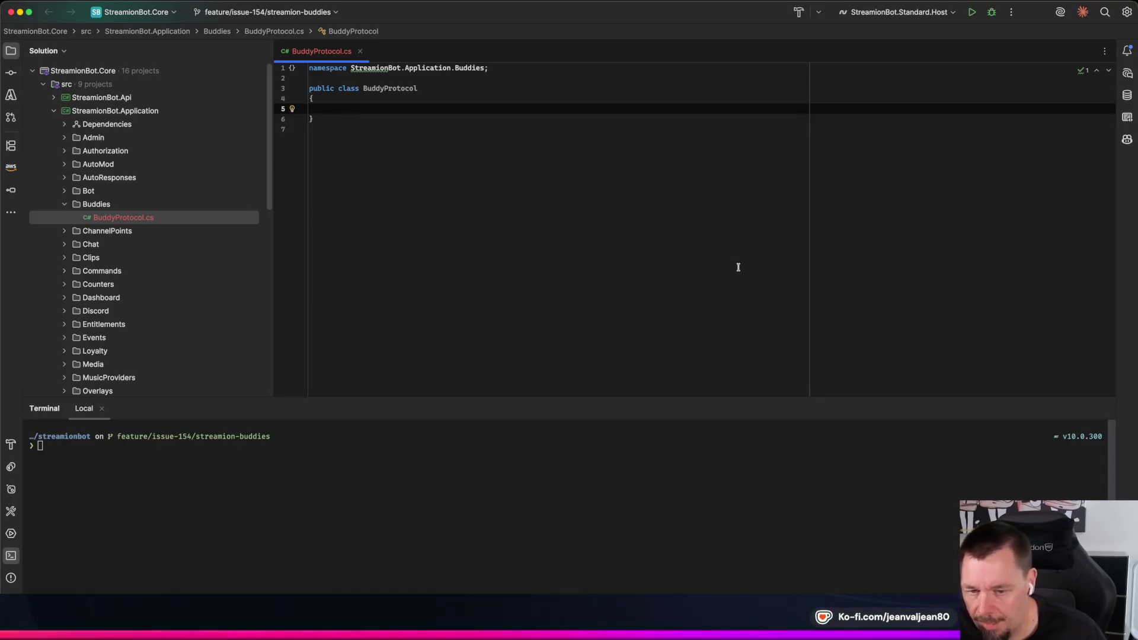
{"action": "key", "text": "super+Tab"}
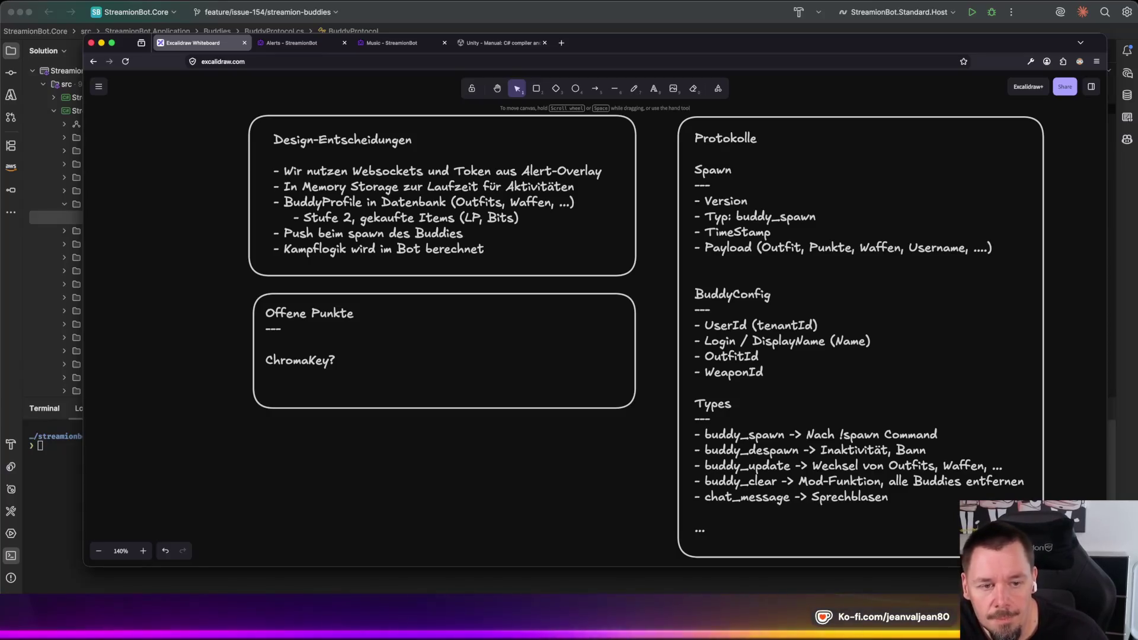
Make BuddyProtocol a public static class
{"action": "left_click", "coordinate": [337, 19]}
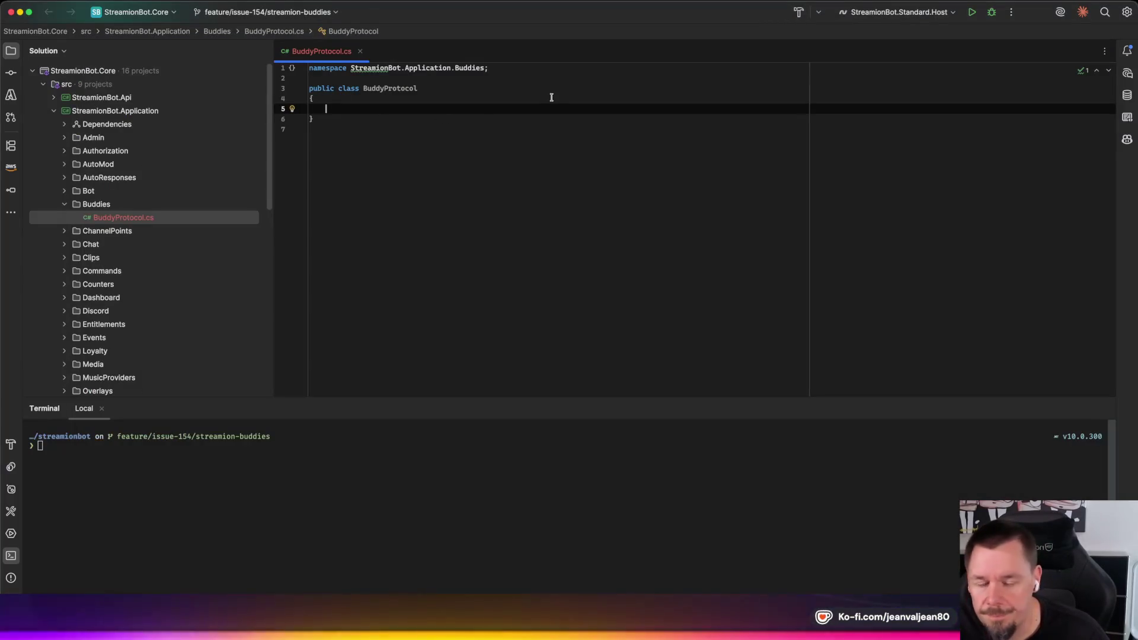
{"action": "key", "text": "Up"}
{"action": "key", "text": "Up"}
{"action": "key", "text": "alt+Left"}
{"action": "key", "text": "alt+Left"}
{"action": "type", "text": "srta"}
{"action": "key", "text": "BackSpace"}
{"action": "key", "text": "BackSpace"}
{"action": "key", "text": "BackSpace"}
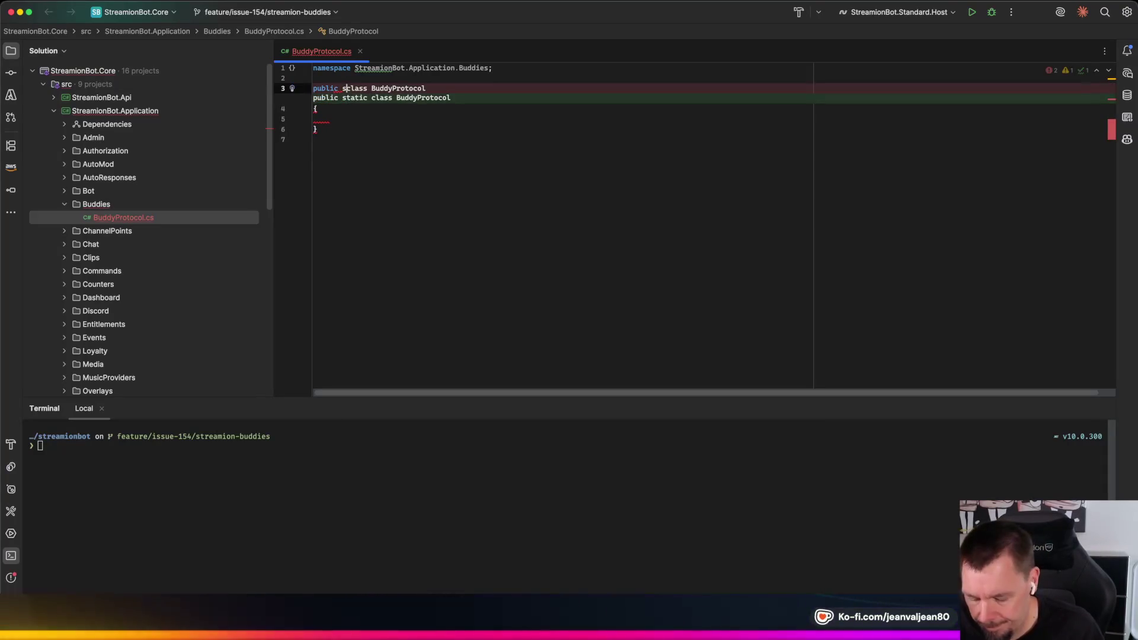
{"action": "type", "text": "tatic"}
Declare 'public const int Version = 1;' inside BuddyProtocol, then switch to the whiteboard
{"action": "key", "text": "Down"}
{"action": "key", "text": "Down"}
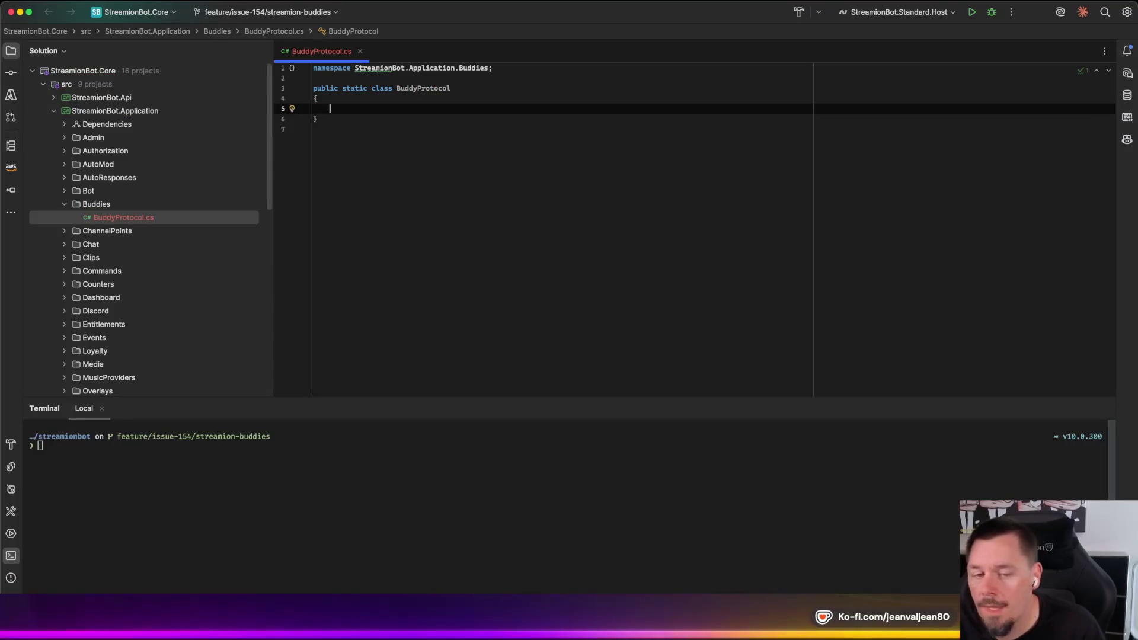
{"action": "type", "text": "ublic cons"}
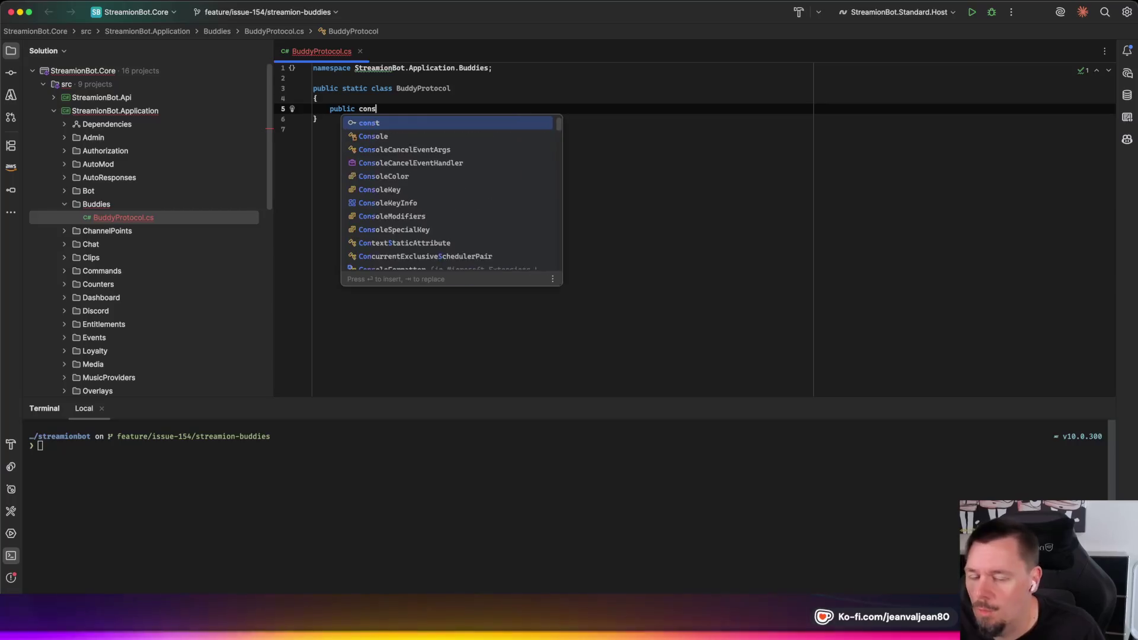
{"action": "type", "text": "t int Version = 1"}
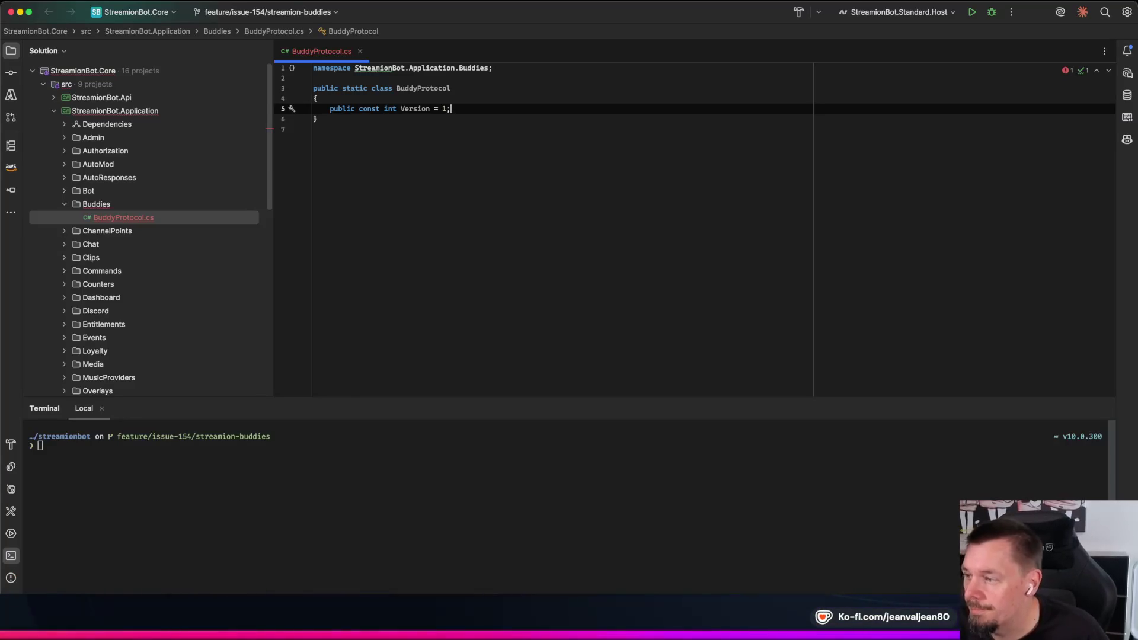
{"action": "type", "text": ";"}
{"action": "key", "text": "Return"}
{"action": "key", "text": "Return"}
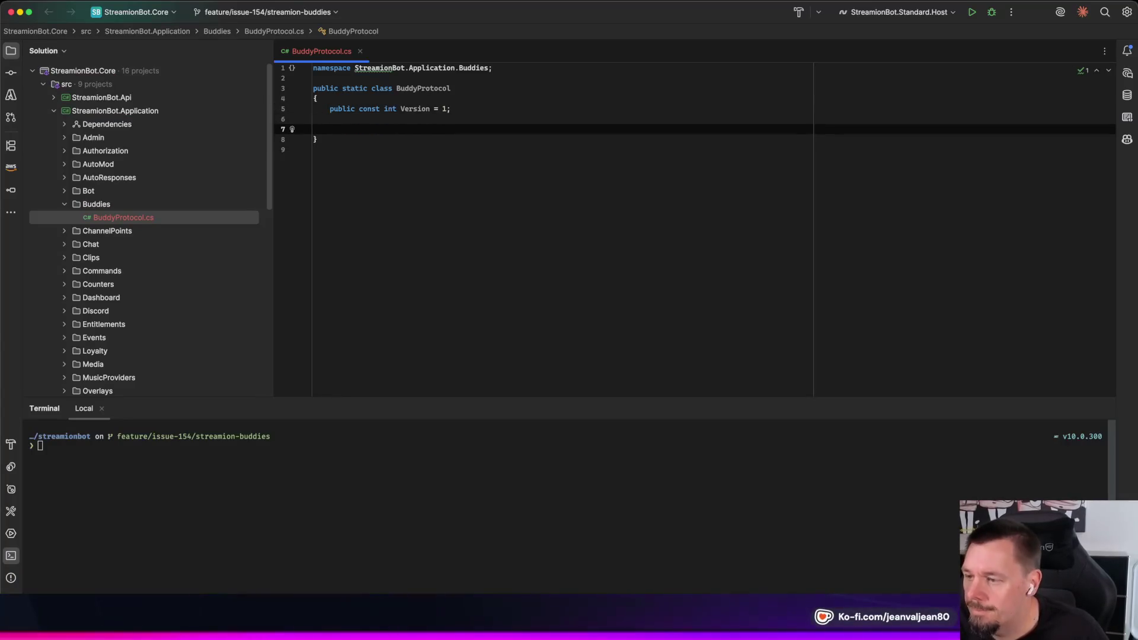
{"action": "key", "text": "super+Tab"}
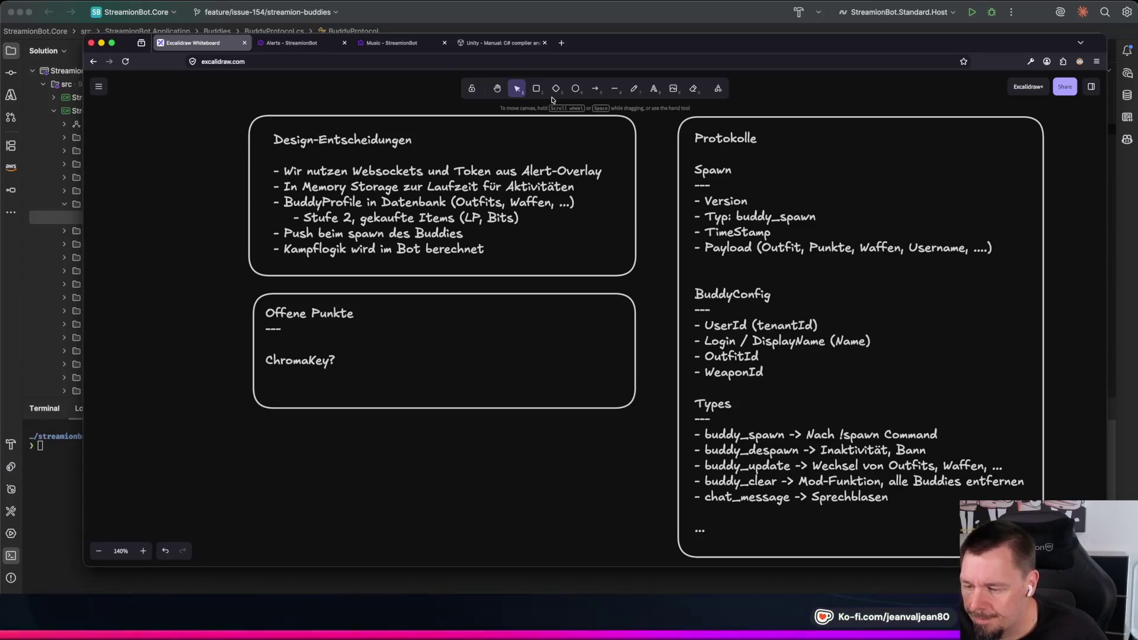
Remove the stray character on line 7 and declare the Welcome string constant with its suggested value
{"action": "key", "text": "super+Tab"}
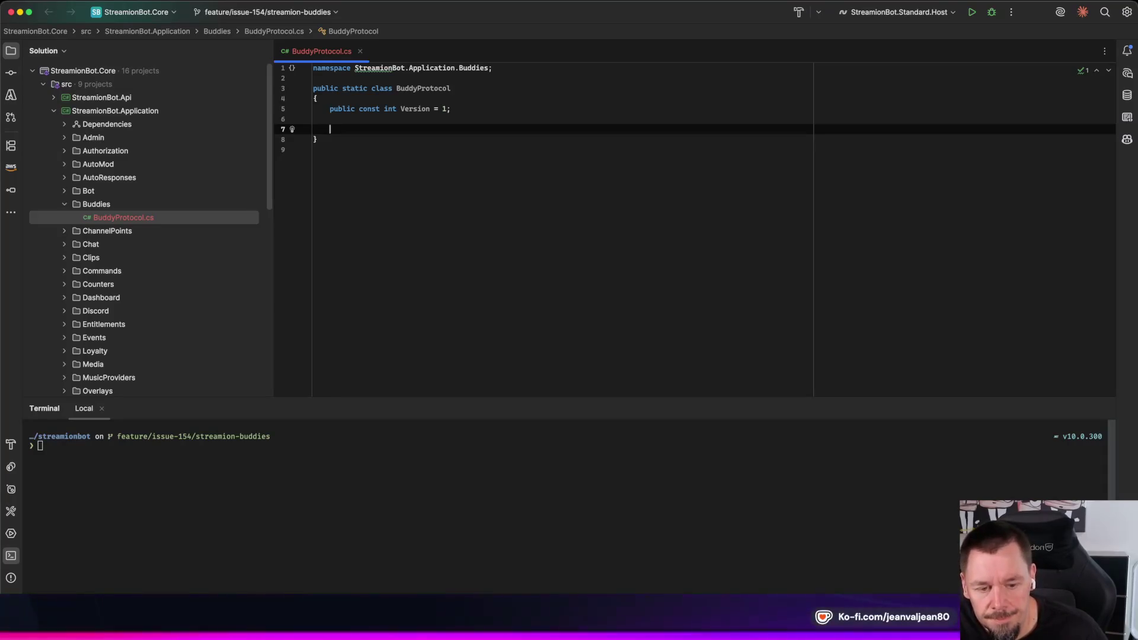
{"action": "type", "text": "c"}
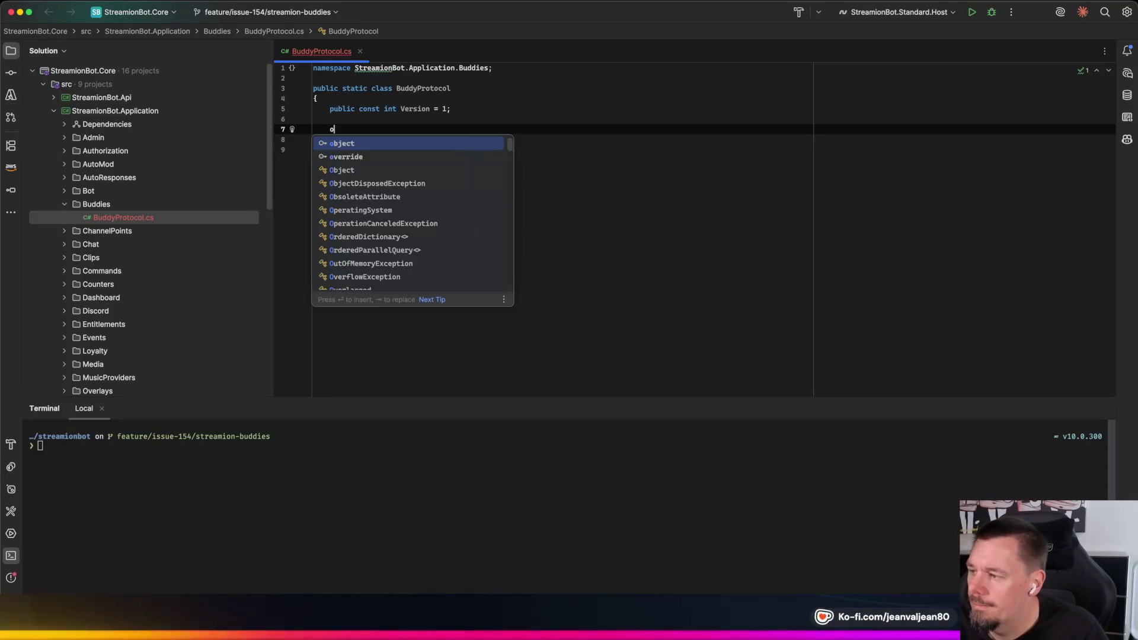
{"action": "key", "text": "super+Tab"}
{"action": "key", "text": "super+Tab"}
{"action": "key", "text": "BackSpace"}
{"action": "type", "text": "p"}
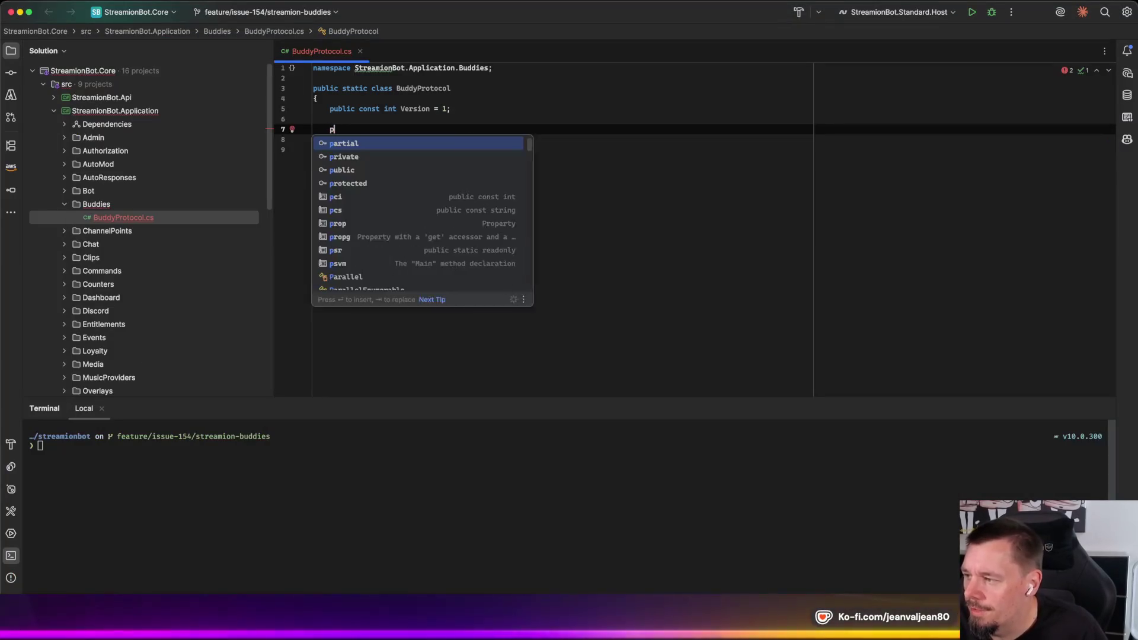
{"action": "type", "text": "ublic const string "}
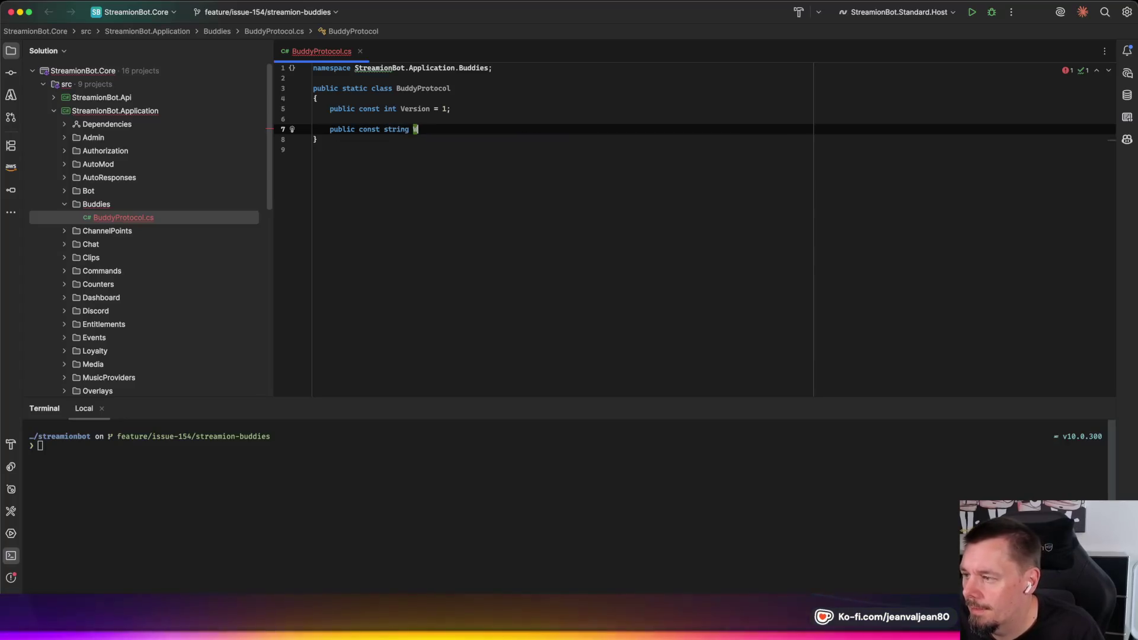
{"action": "type", "text": "Welcome ="}
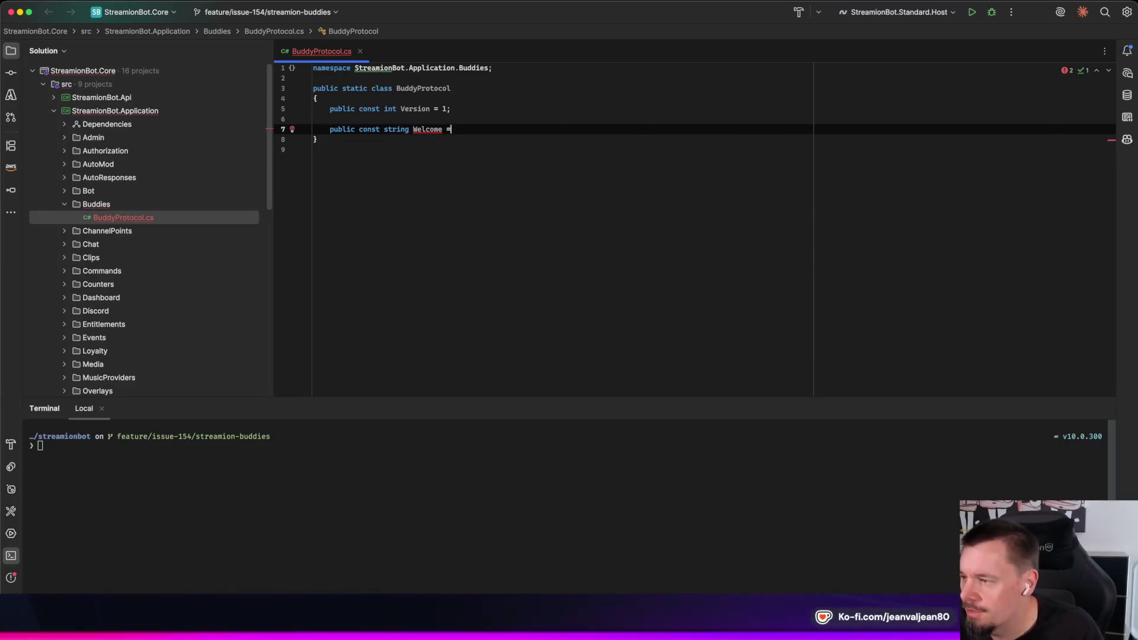
{"action": "key", "text": "Tab"}
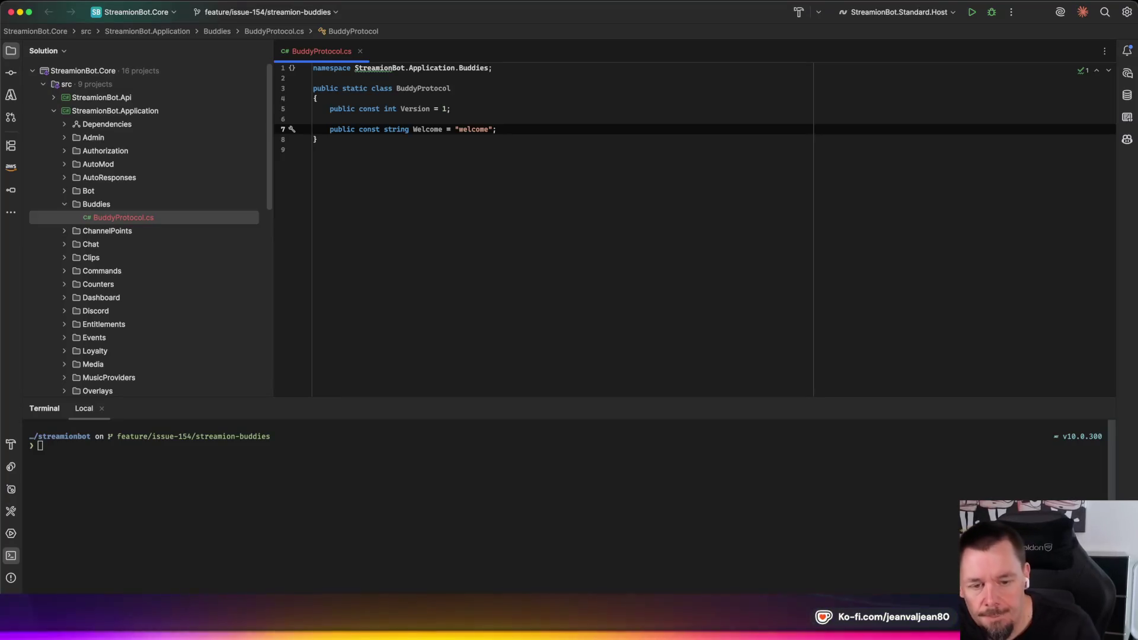
{"action": "key", "text": "Return"}
Add the BuddySpawn string constant with the value "buddy_spawn"
{"action": "key", "text": "Return"}
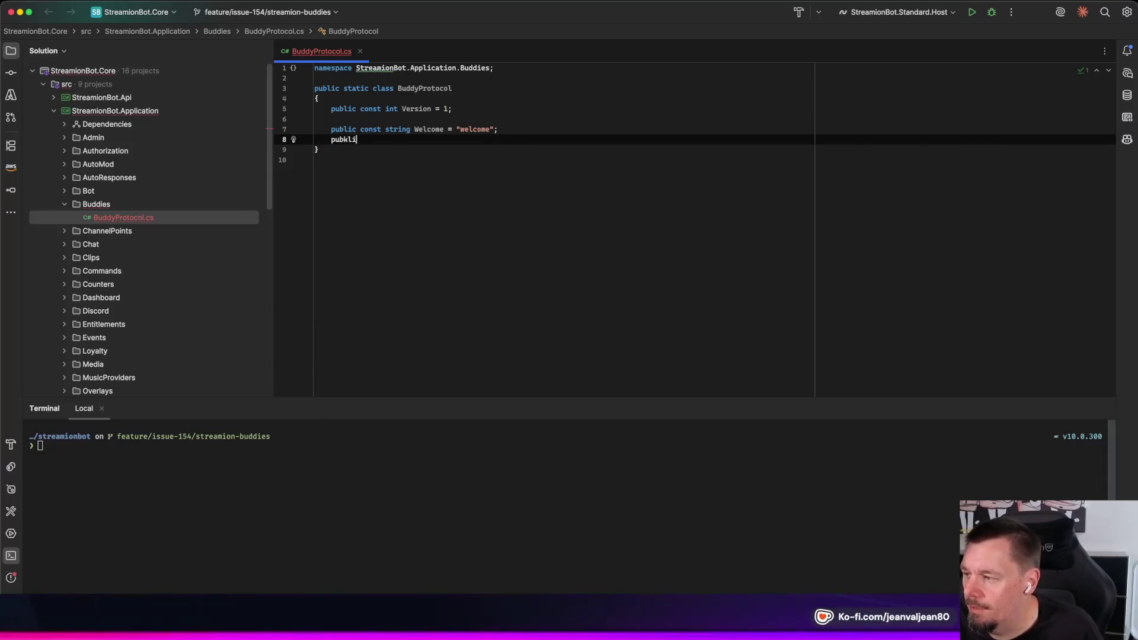
{"action": "type", "text": "con"}
{"action": "key", "text": "Return"}
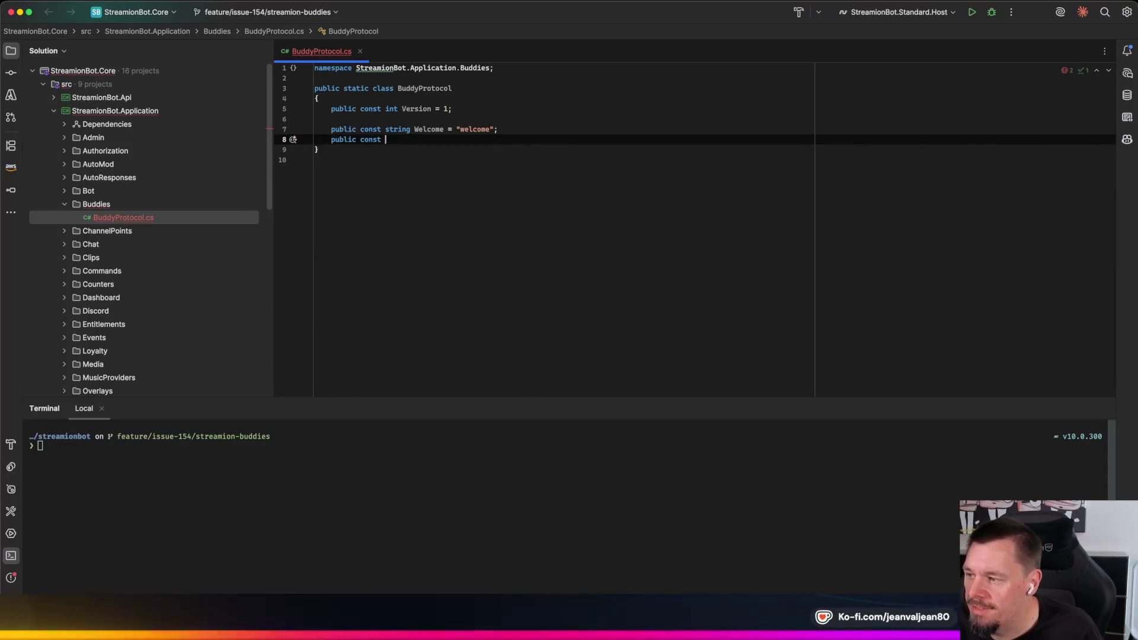
{"action": "type", "text": "stri"}
{"action": "key", "text": "Return"}
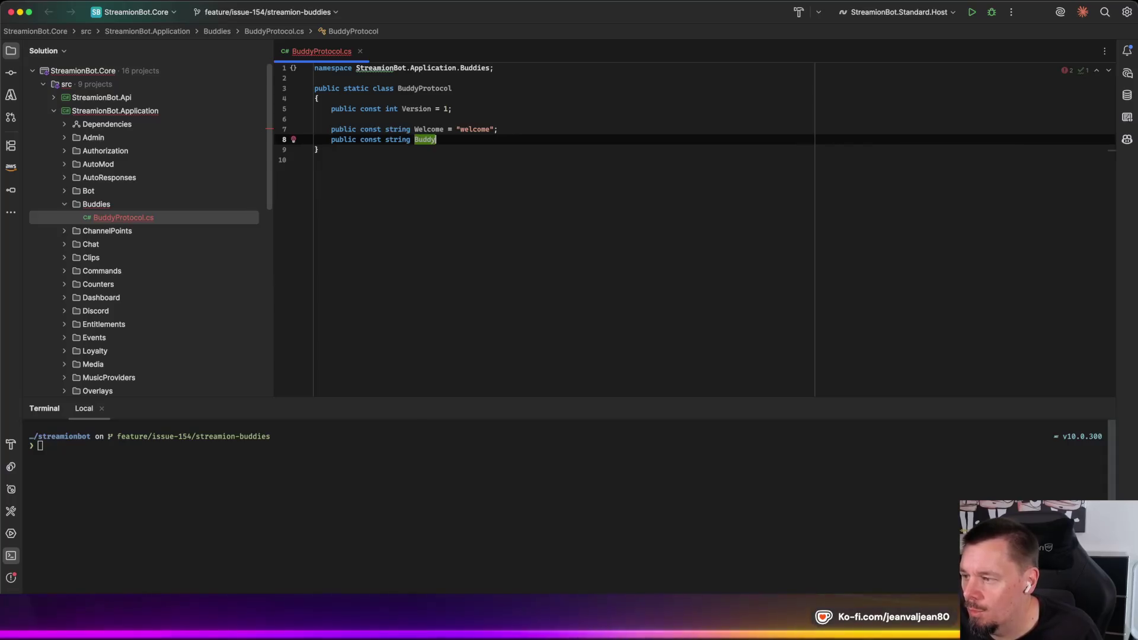
{"action": "type", "text": "Spawn = "}
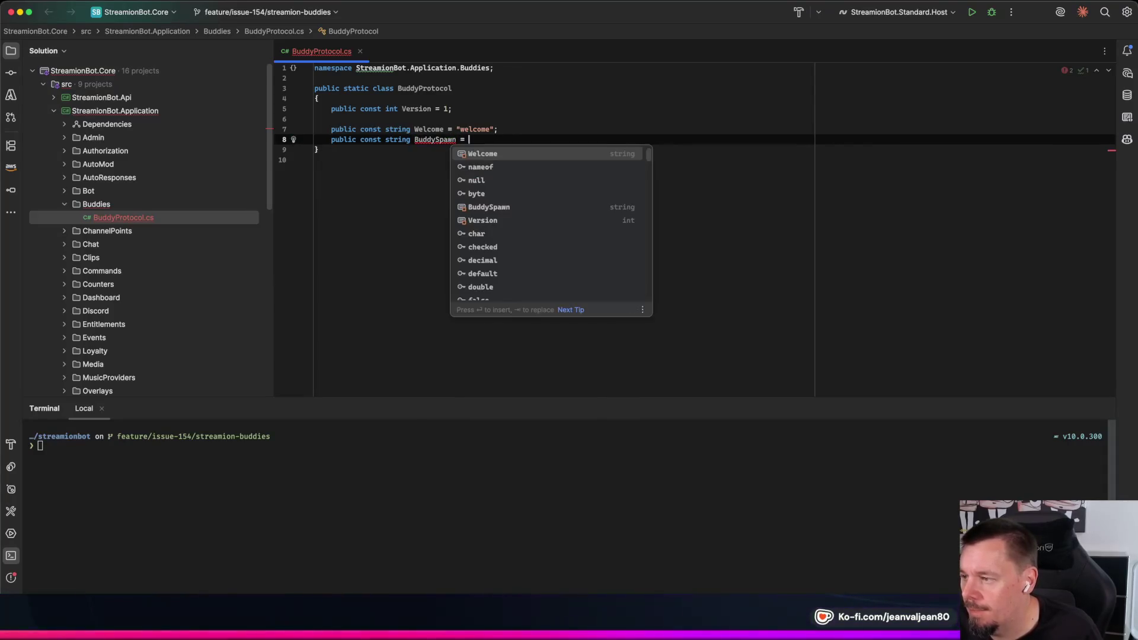
{"action": "type", "text": "\""}
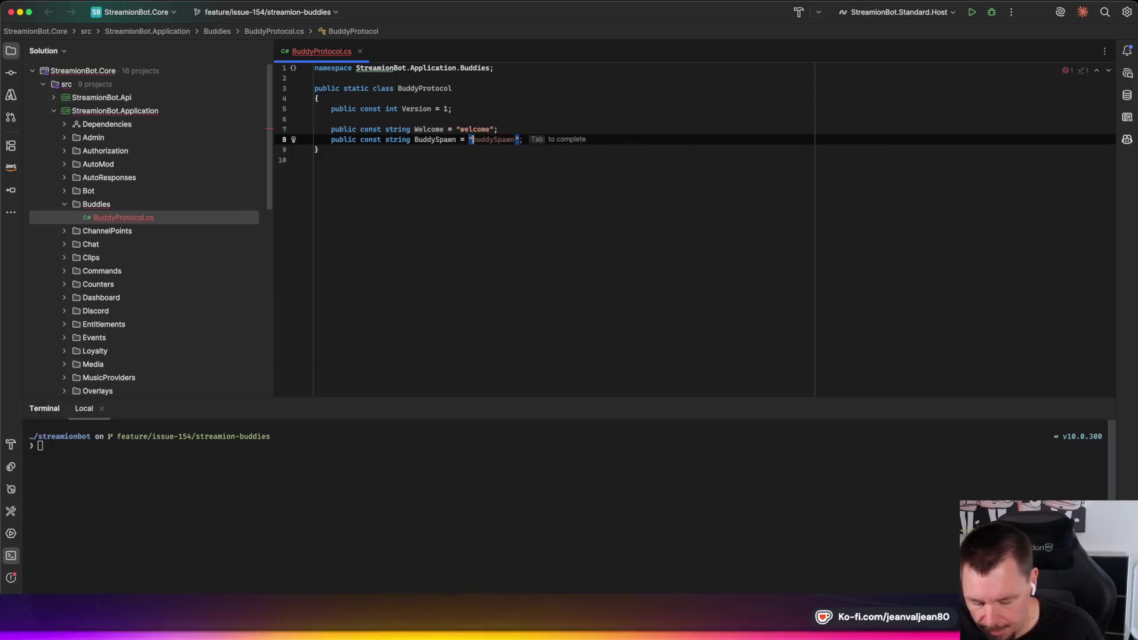
{"action": "type", "text": "buddy"}
{"action": "type", "text": "_spawn"}
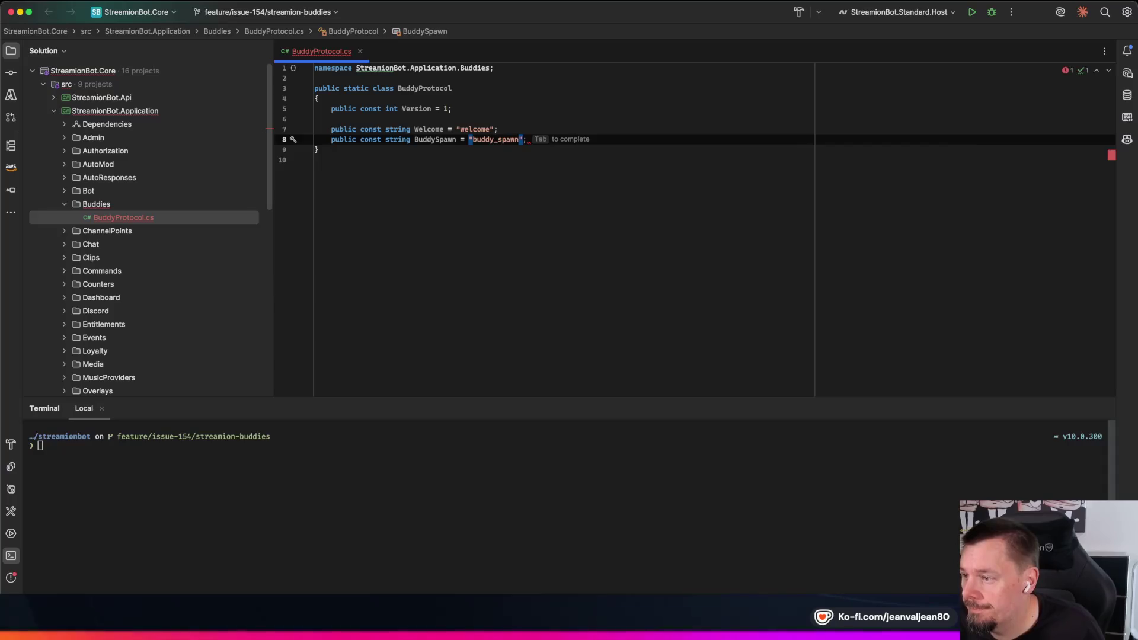
{"action": "key", "text": "Tab"}
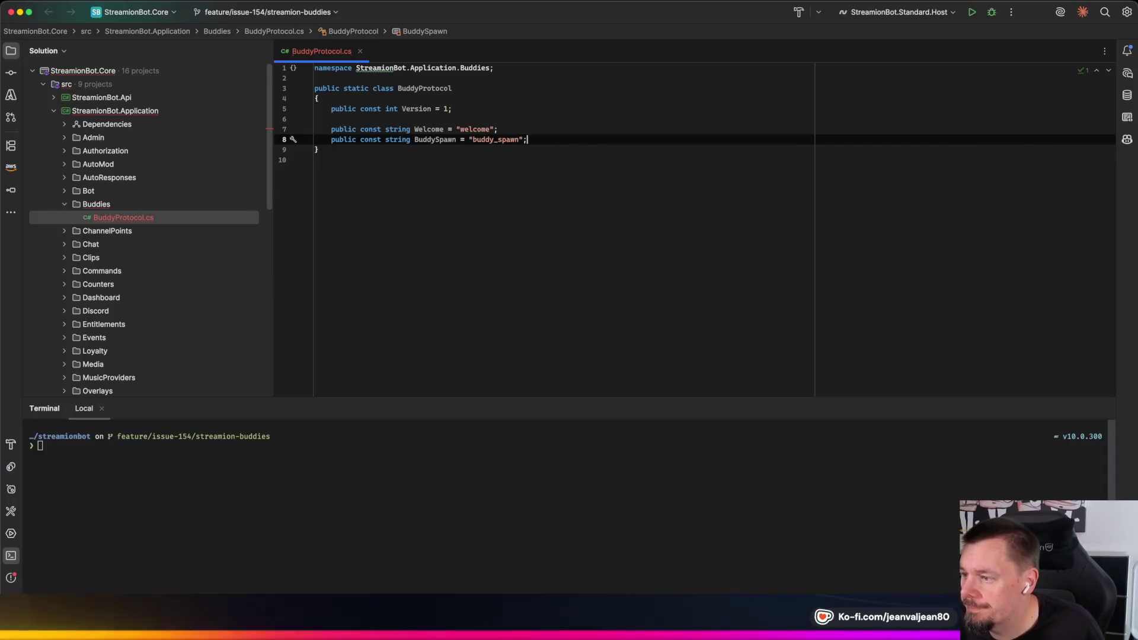
{"action": "key", "text": "Return"}
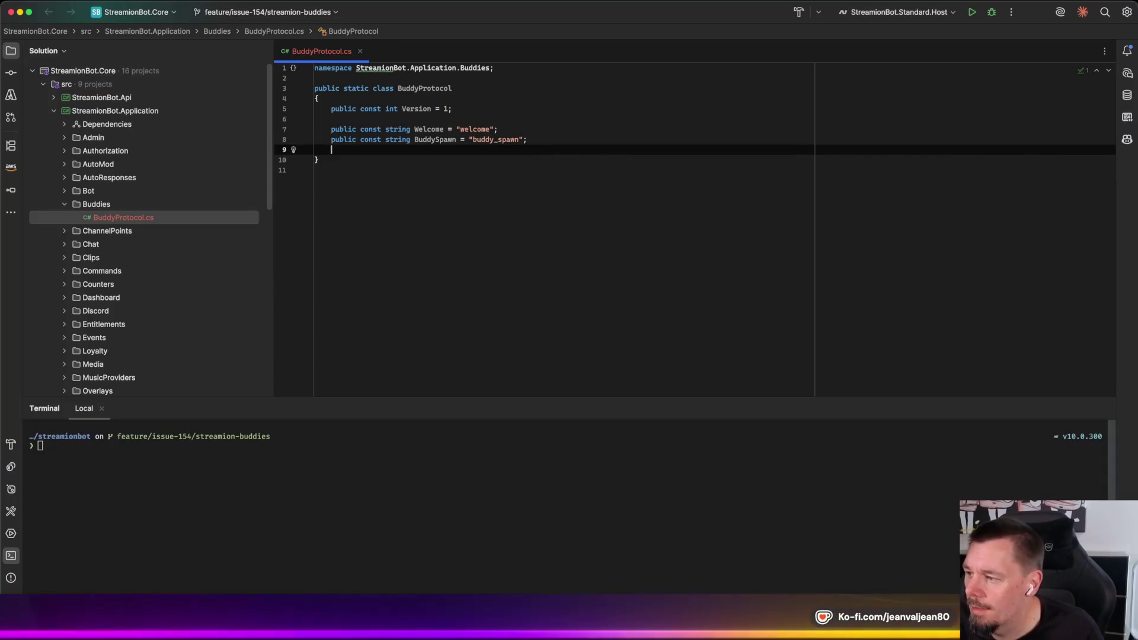
Add the BuddyDespawn string constant with the value "buddy_despawn"
{"action": "type", "text": "public const string Budd"}
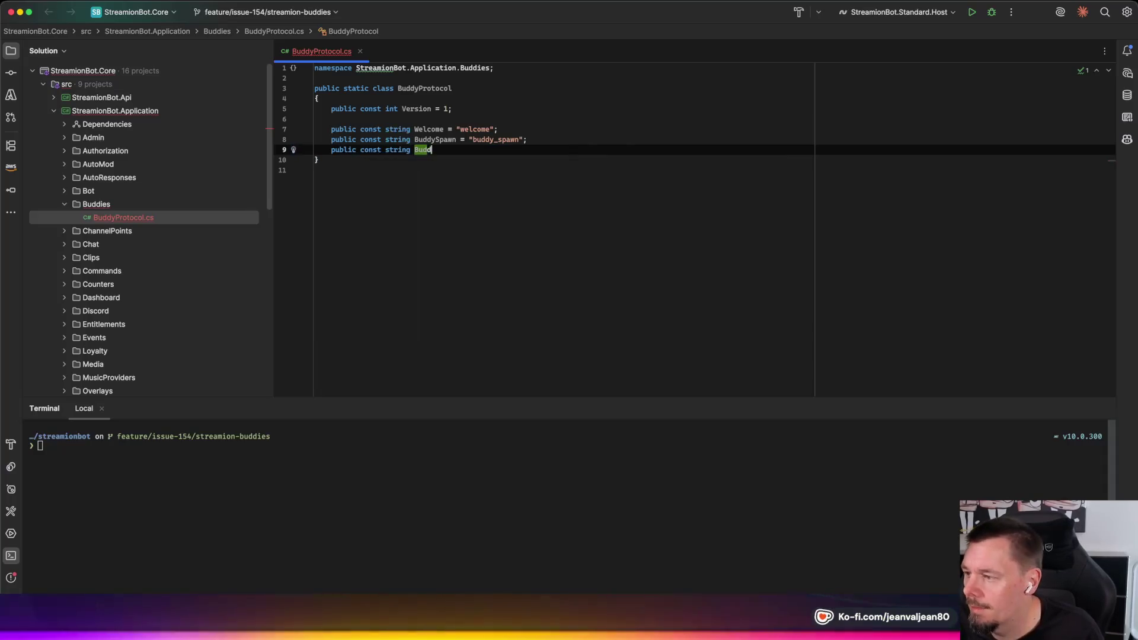
{"action": "key", "text": "BackSpace"}
{"action": "key", "text": "BackSpace"}
{"action": "type", "text": "yDes"}
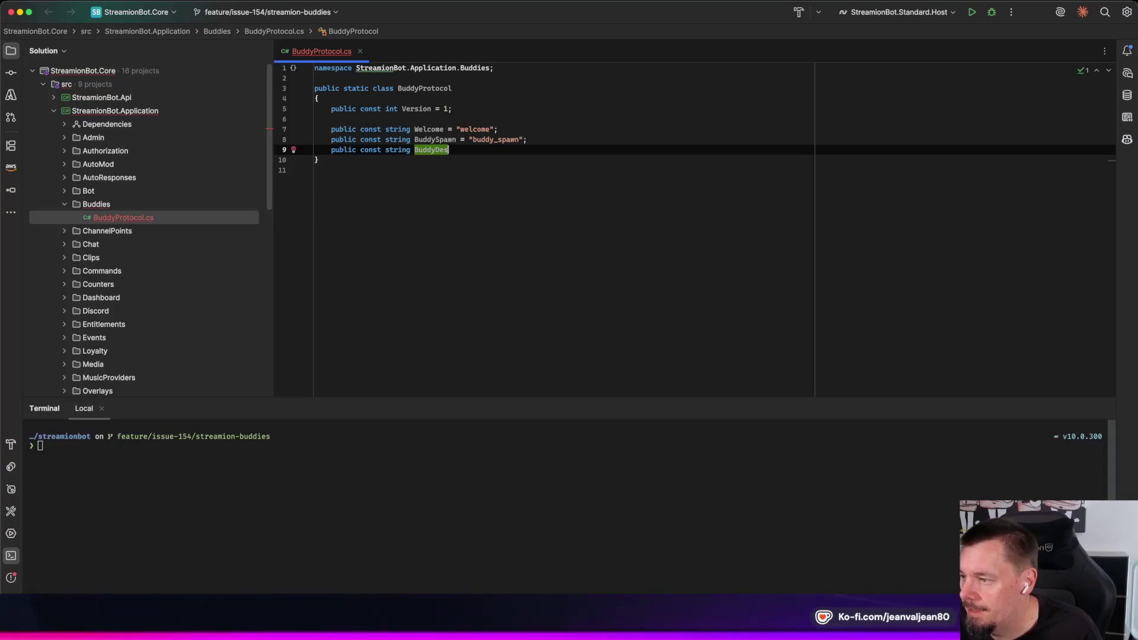
{"action": "type", "text": "pawn ="}
{"action": "key", "text": "Tab"}
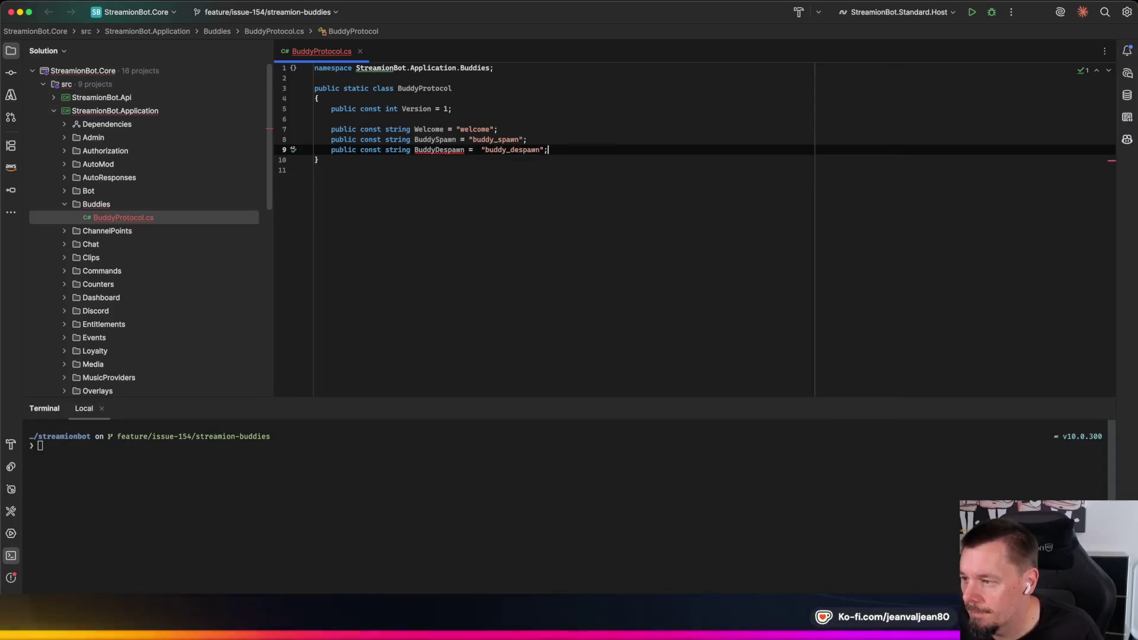
{"action": "left_click", "coordinate": [476, 149]}
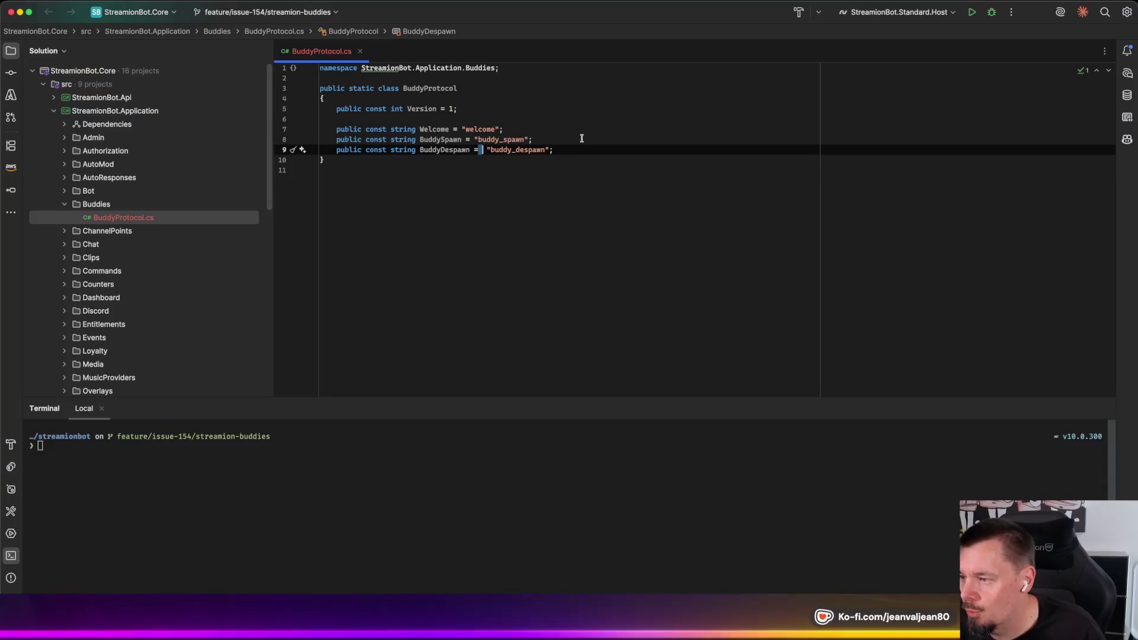
{"action": "left_click", "coordinate": [567, 150]}
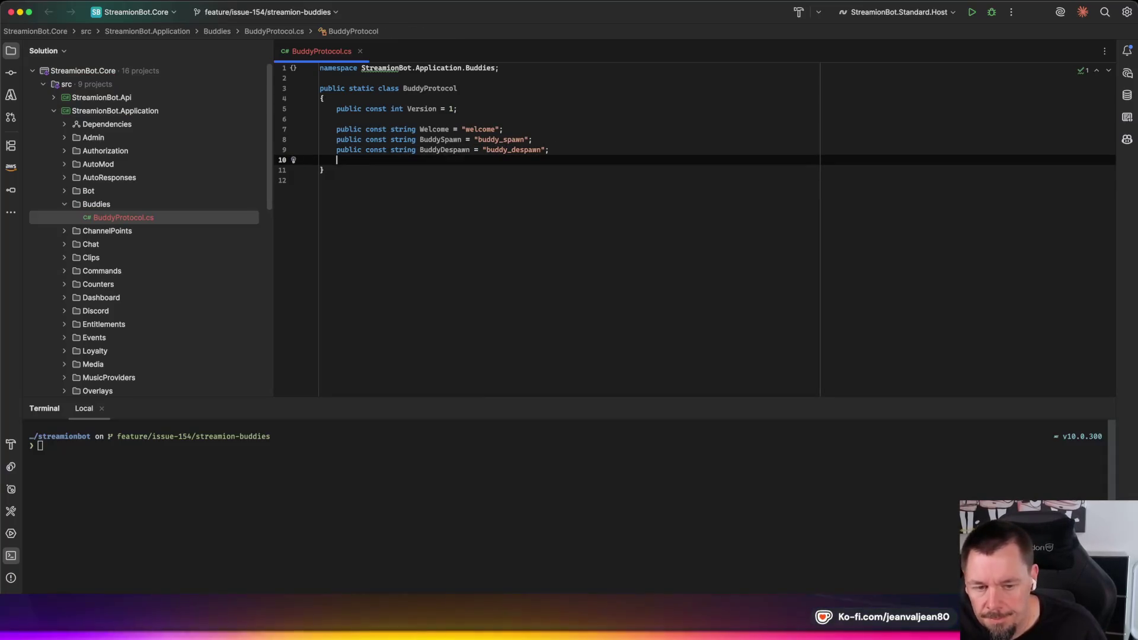
After checking the whiteboard, add BuddyUpdate = "buddy_update" and remove its extra space
{"action": "key", "text": "super+Tab"}
{"action": "key", "text": "super+Tab"}
{"action": "type", "text": "public const string B"}
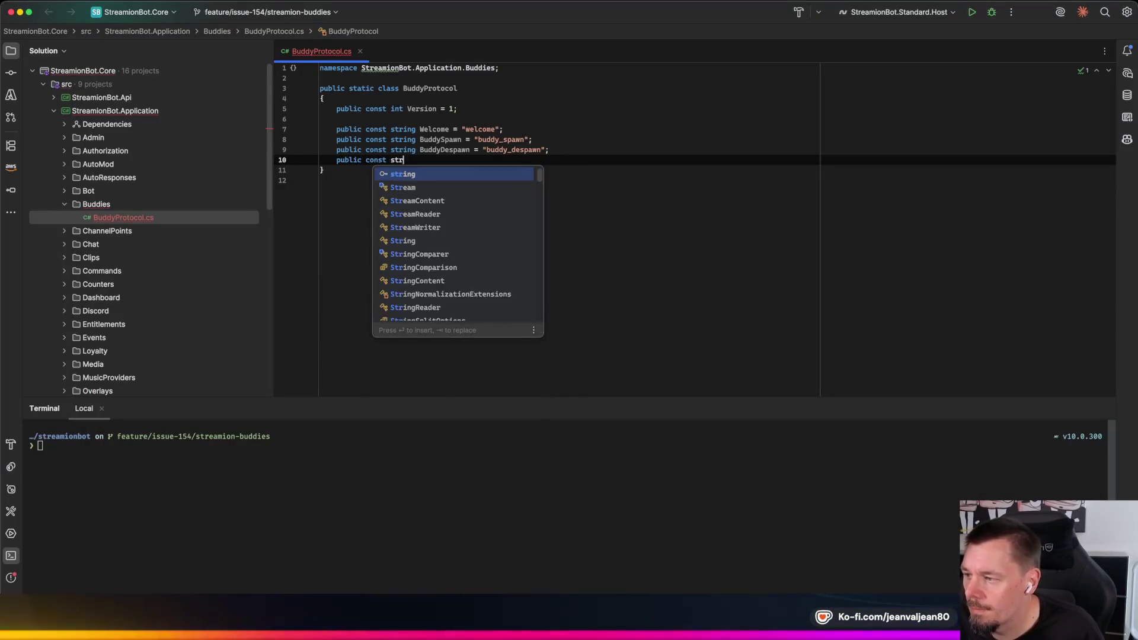
{"action": "type", "text": "udd"}
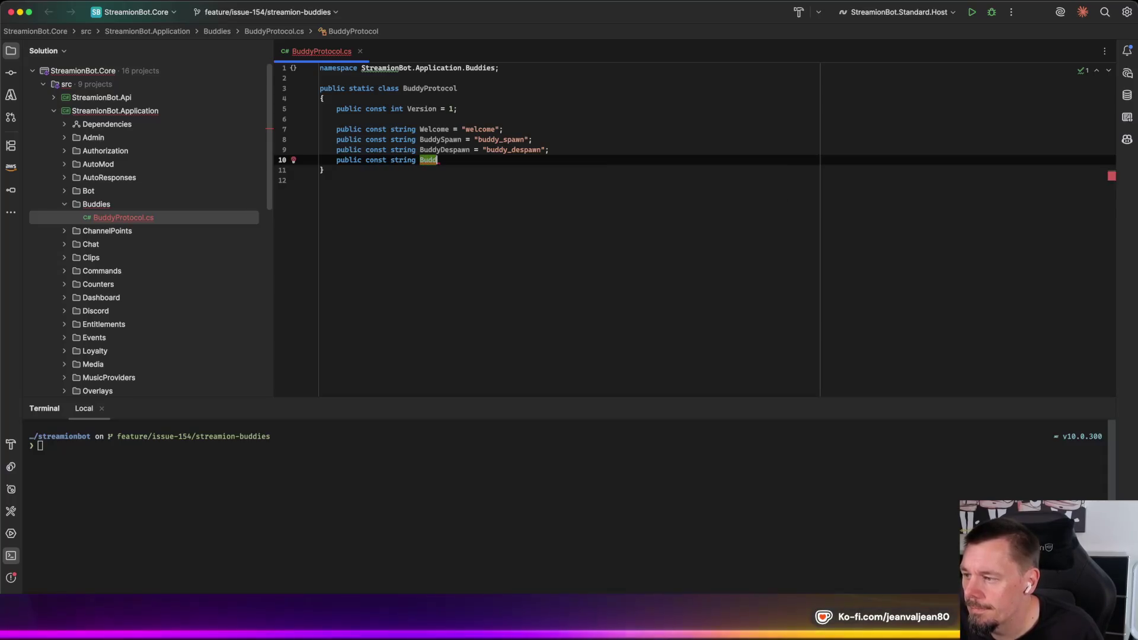
{"action": "type", "text": "yUpdate ="}
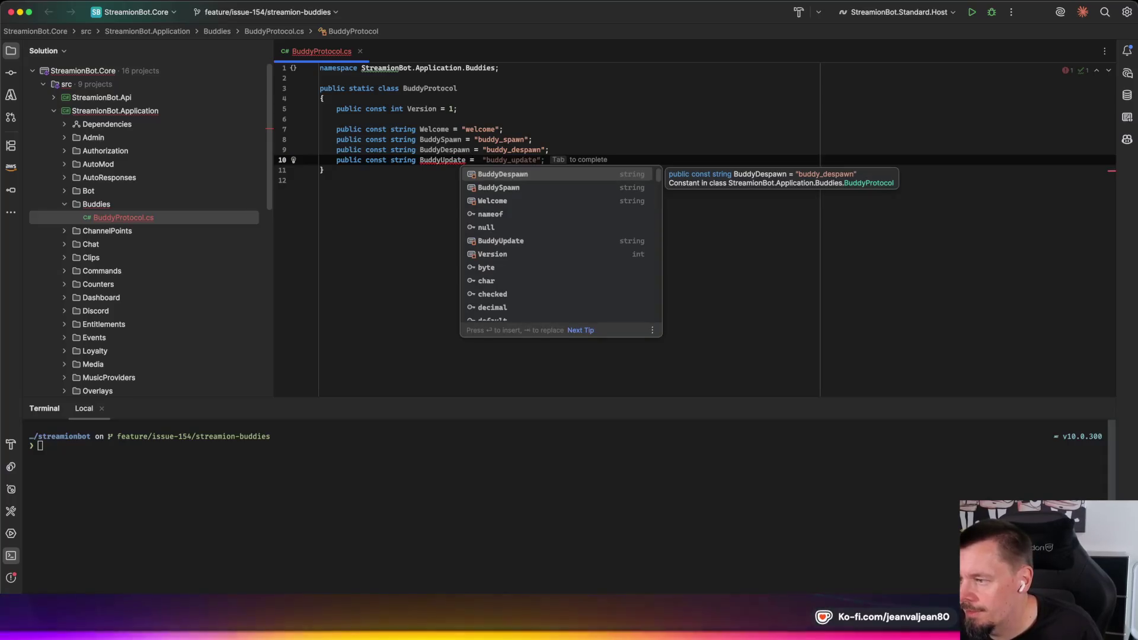
{"action": "key", "text": "Tab"}
{"action": "left_click", "coordinate": [481, 160]}
{"action": "key", "text": "BackSpace"}
{"action": "left_click", "coordinate": [561, 162]}
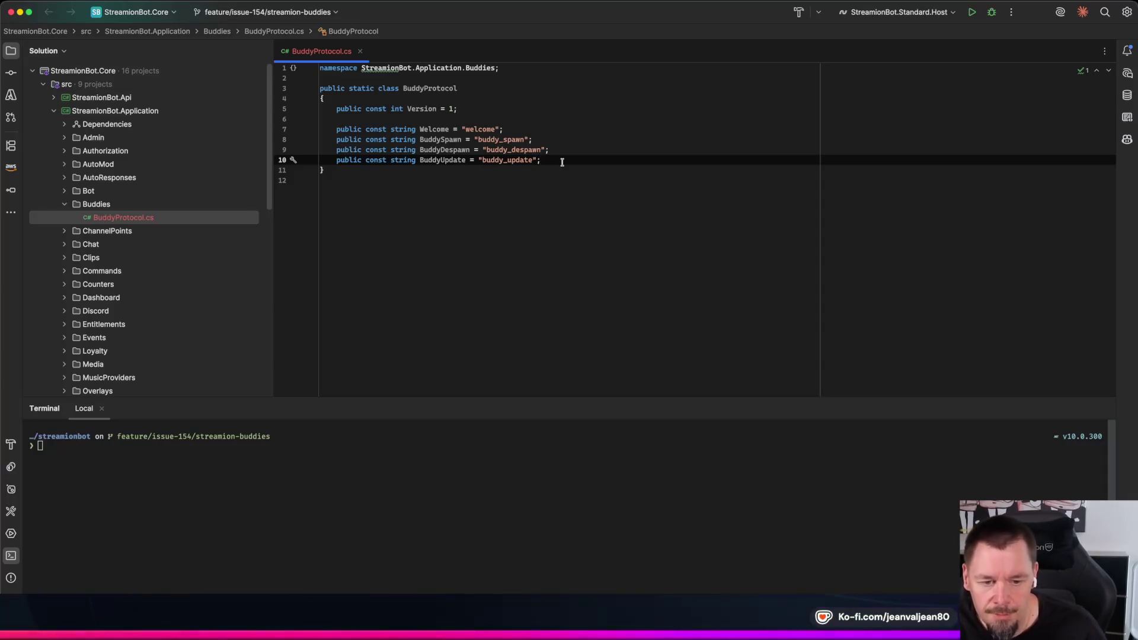
{"action": "key", "text": "Return"}
Declare BuddyClear = "buddy_clear", delete the doubled space, and start a new line
{"action": "type", "text": "p"}
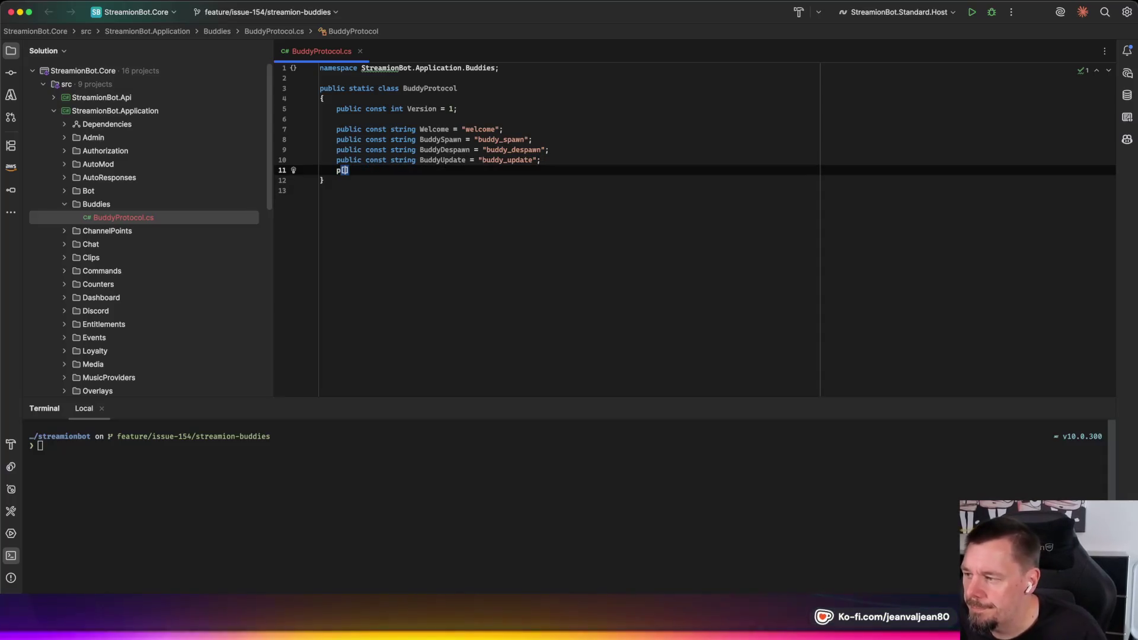
{"action": "type", "text": "ublki"}
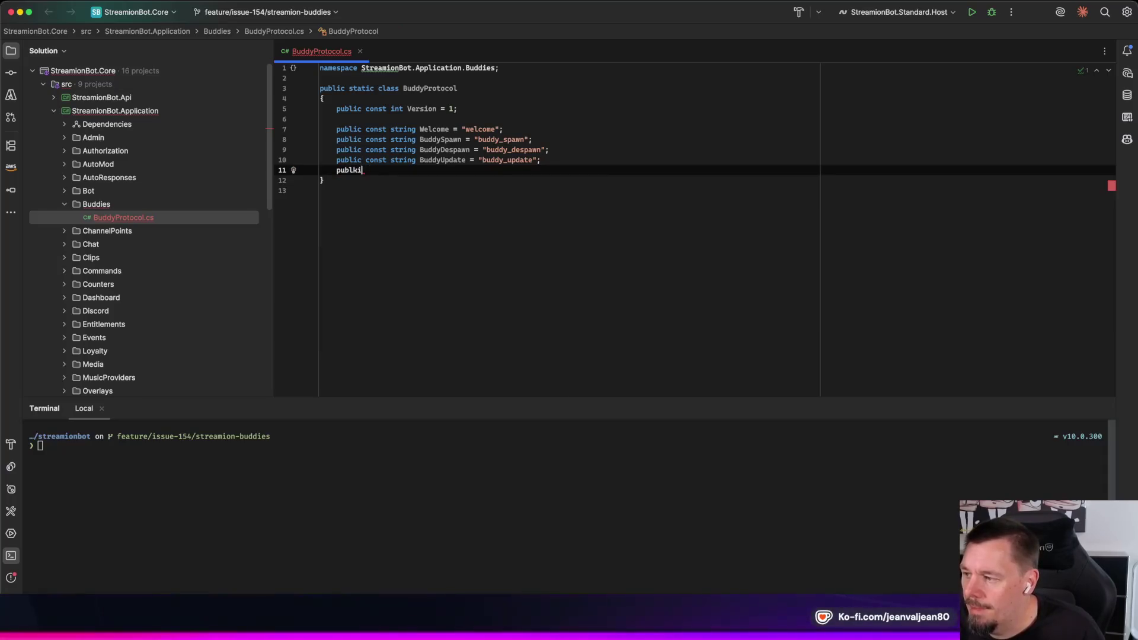
{"action": "key", "text": "BackSpace"}
{"action": "key", "text": "BackSpace"}
{"action": "type", "text": "ic const strin"}
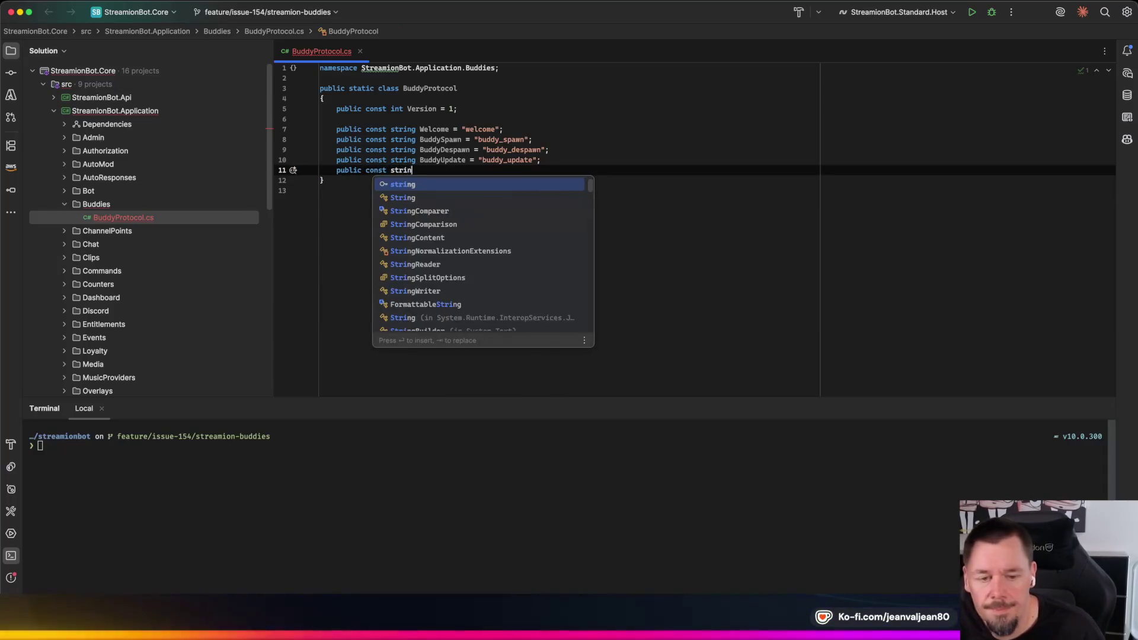
{"action": "key", "text": "Return"}
{"action": "type", "text": "BuddyClea"}
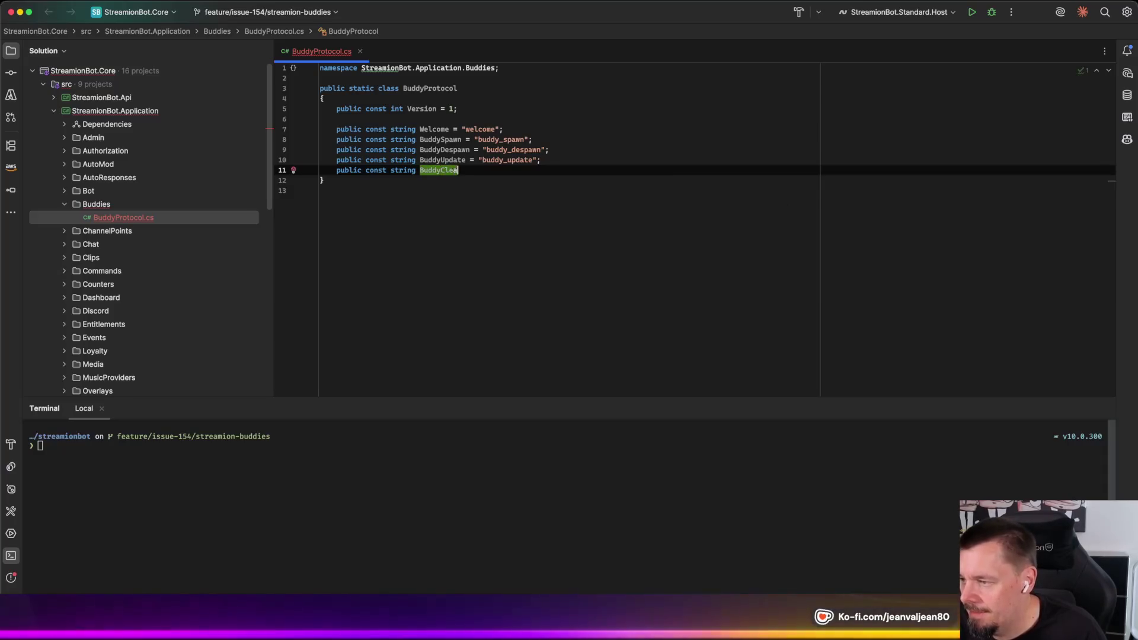
{"action": "type", "text": "r =  \"buddy_clear\";"}
{"action": "left_click", "coordinate": [478, 170]}
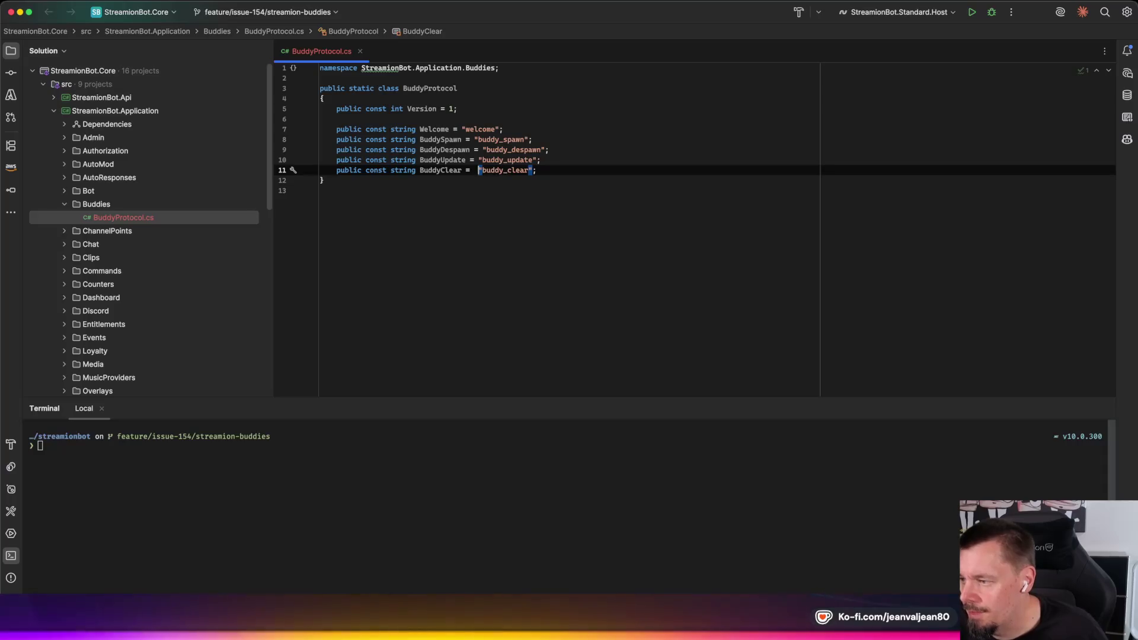
{"action": "key", "text": "BackSpace"}
{"action": "left_click", "coordinate": [532, 170]}
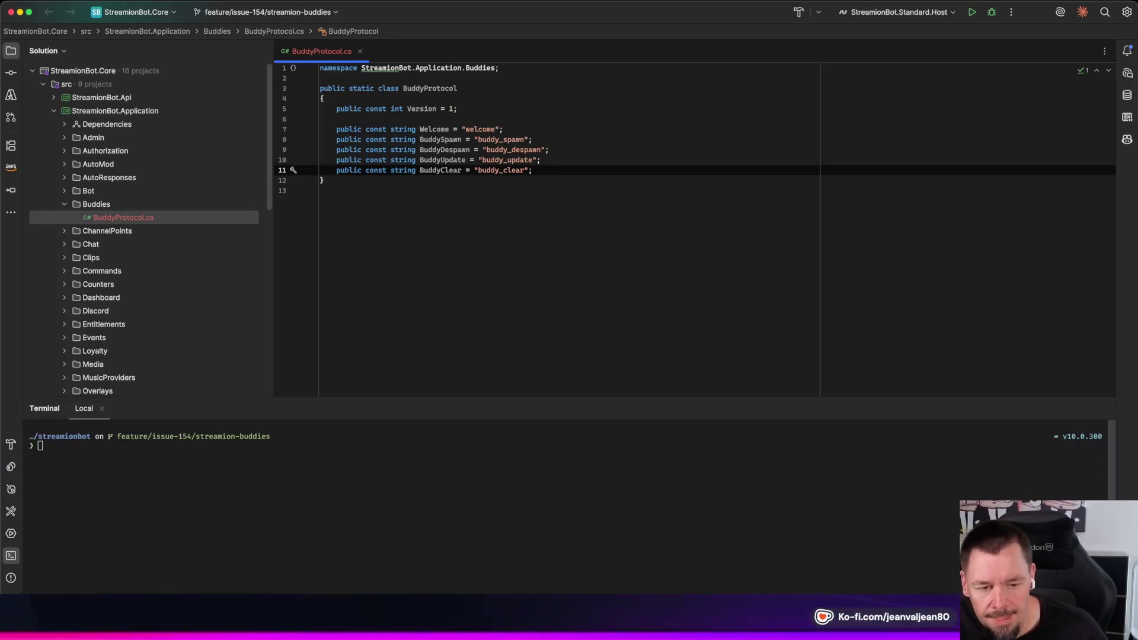
{"action": "key", "text": "Return"}
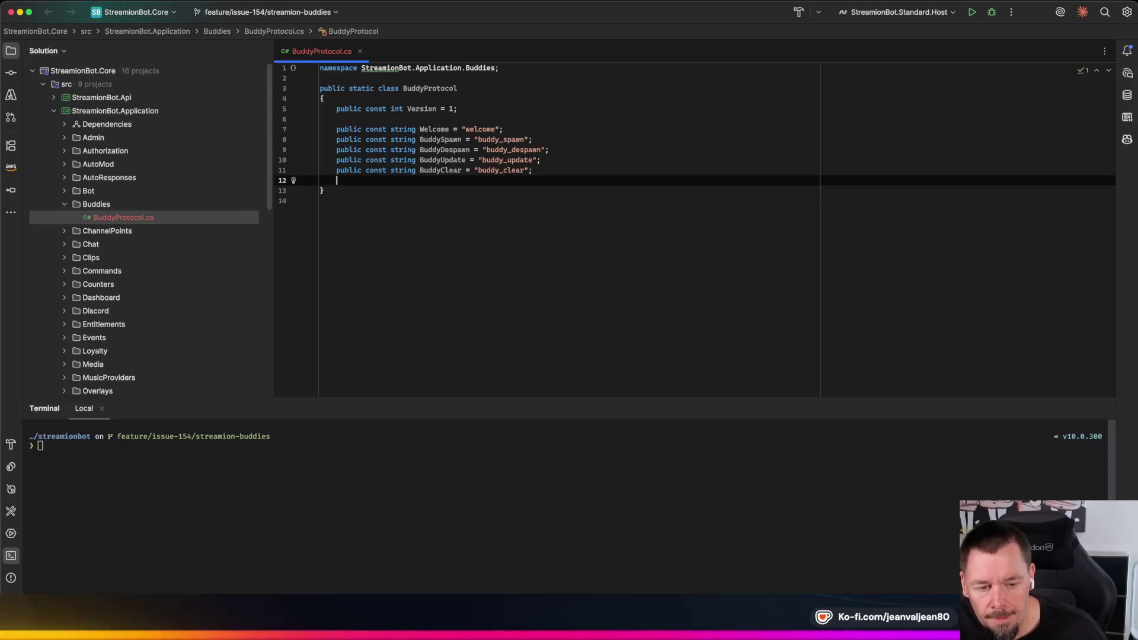
Add ChatMessage = "chat_message", then insert Command = "command" on the line above it
{"action": "type", "text": "public const st"}
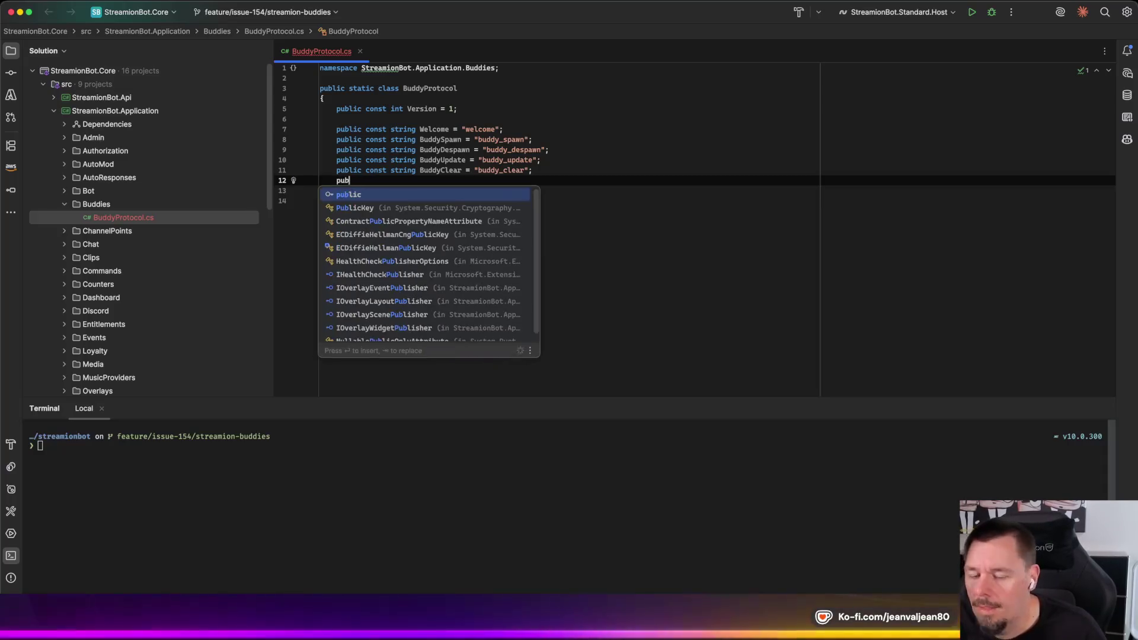
{"action": "key", "text": "Return"}
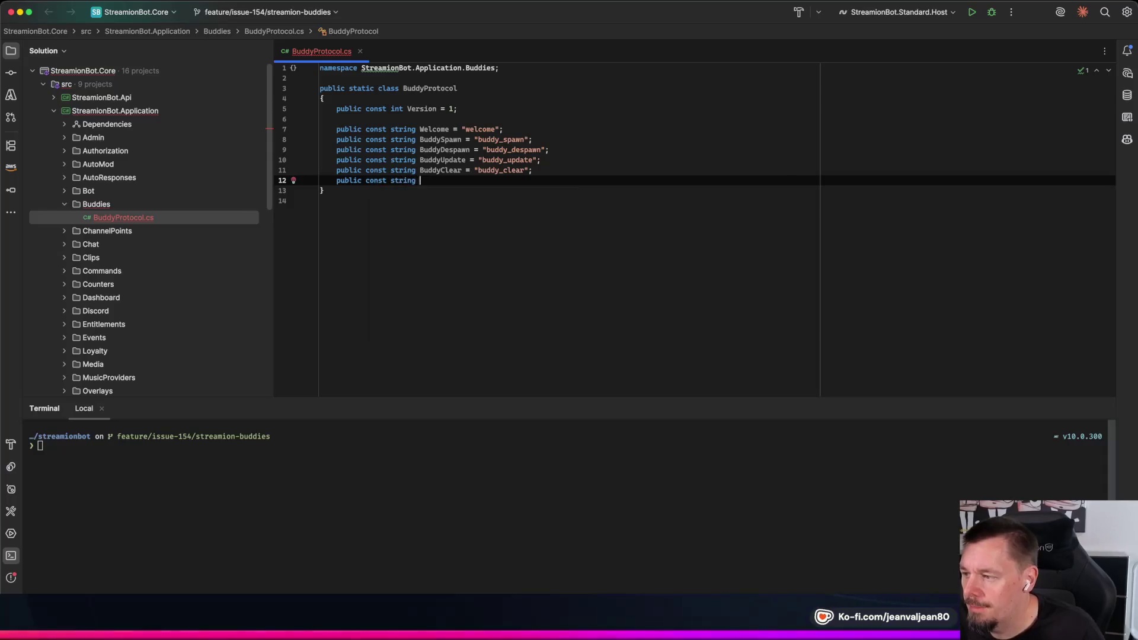
{"action": "type", "text": "Message = "}
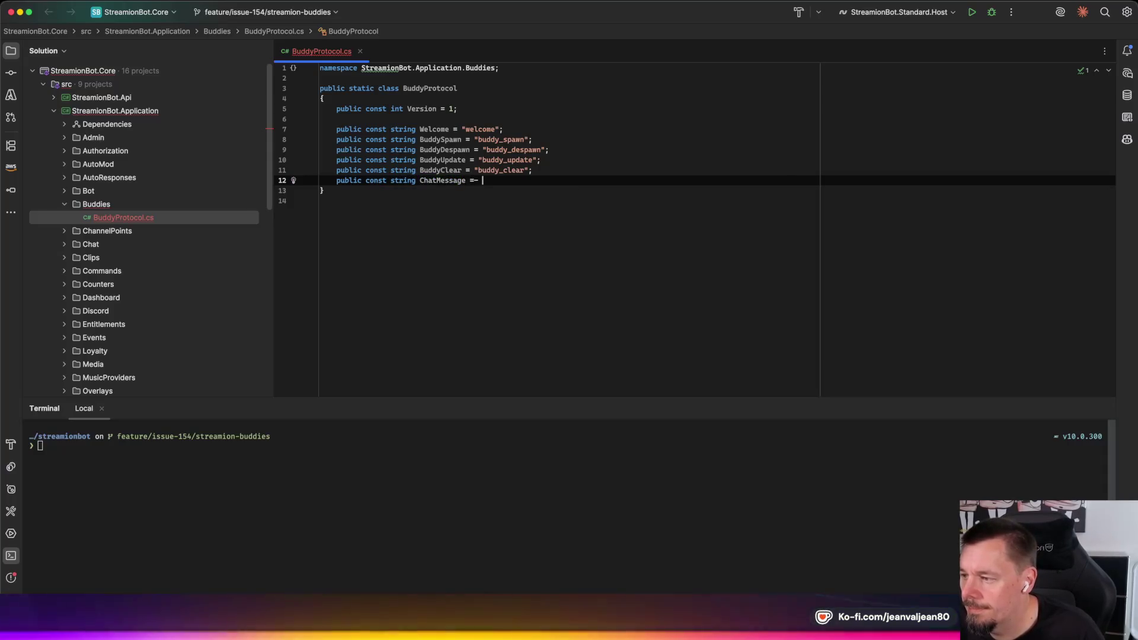
{"action": "type", "text": "\"chgat"}
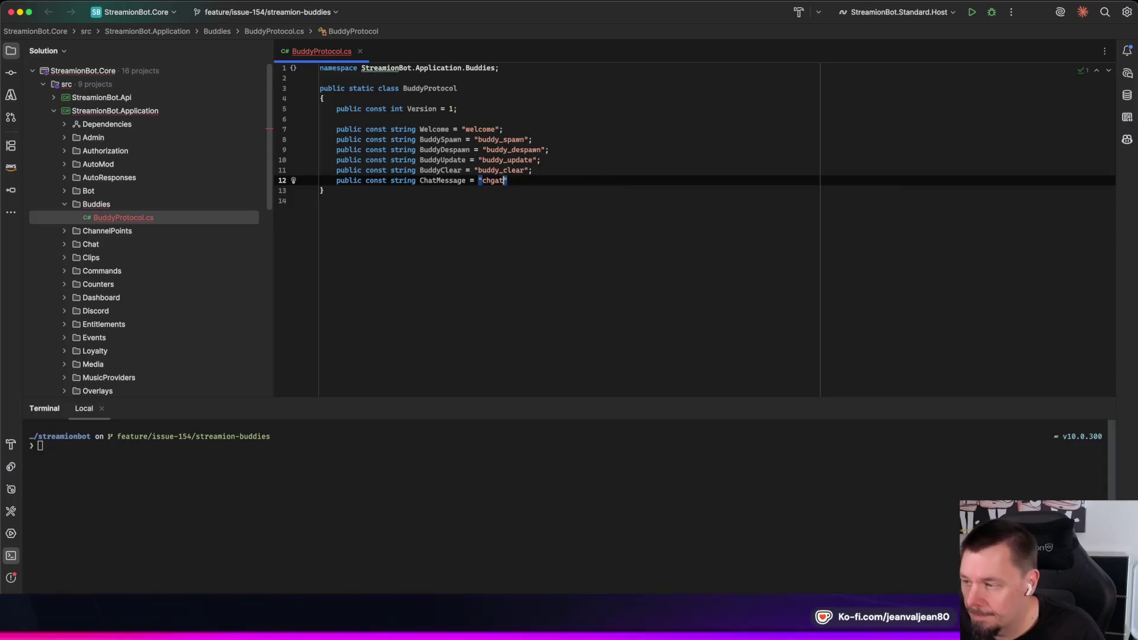
{"action": "type", "text": "_message\";"}
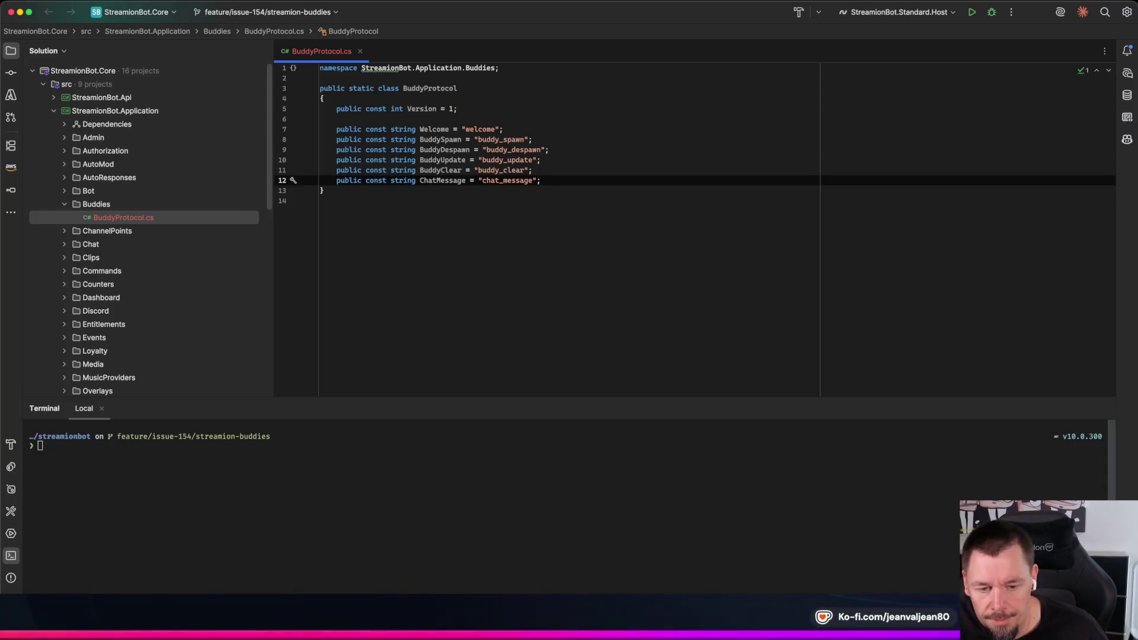
{"action": "key", "text": "Up"}
{"action": "key", "text": "Return"}
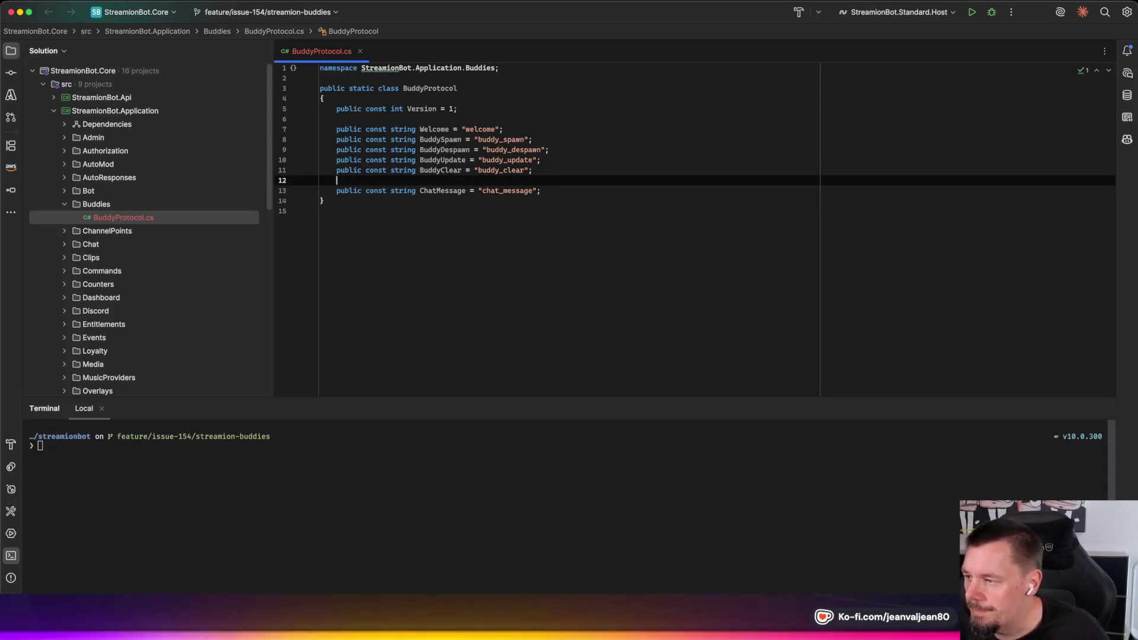
{"action": "type", "text": "public const "}
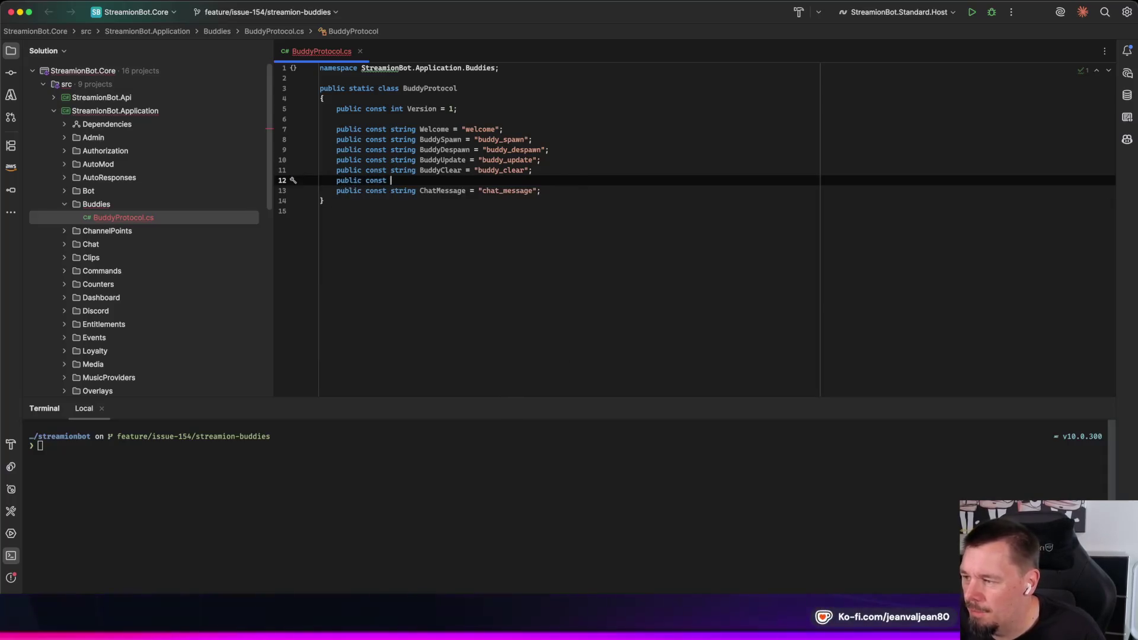
{"action": "type", "text": "string Command = "}
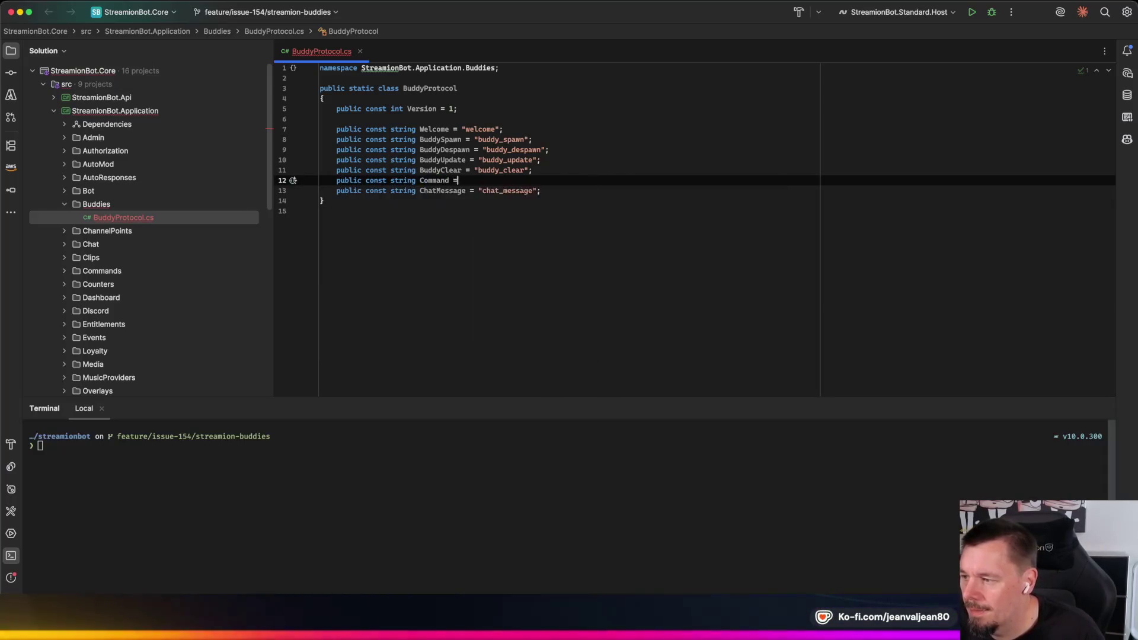
{"action": "type", "text": "\"command\""}
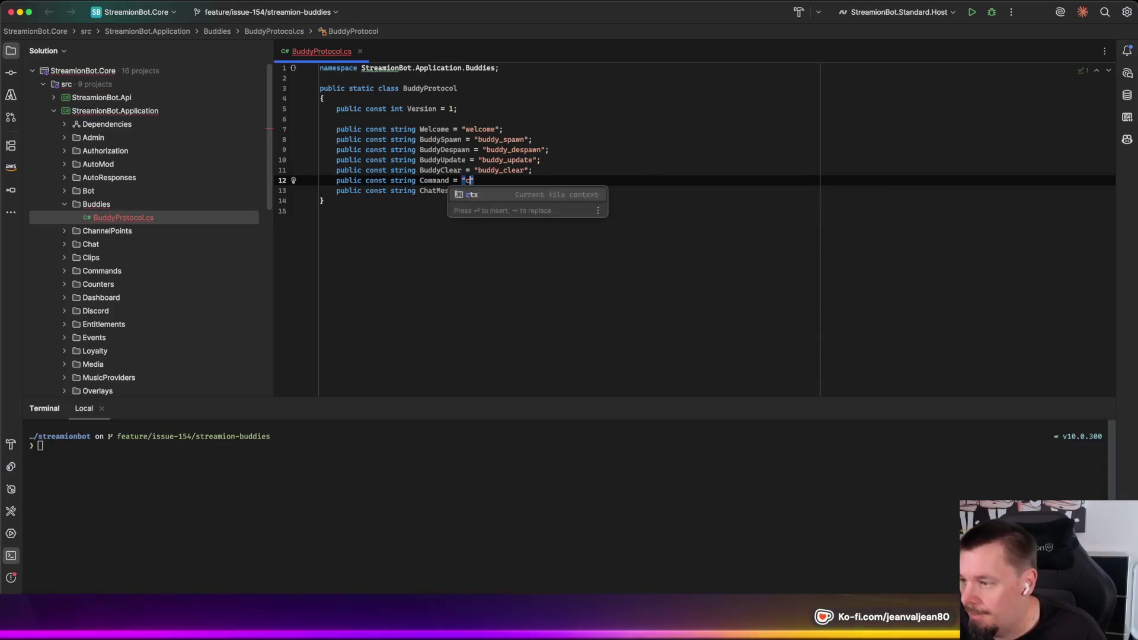
{"action": "type", "text": ";"}
{"action": "key", "text": "Down"}
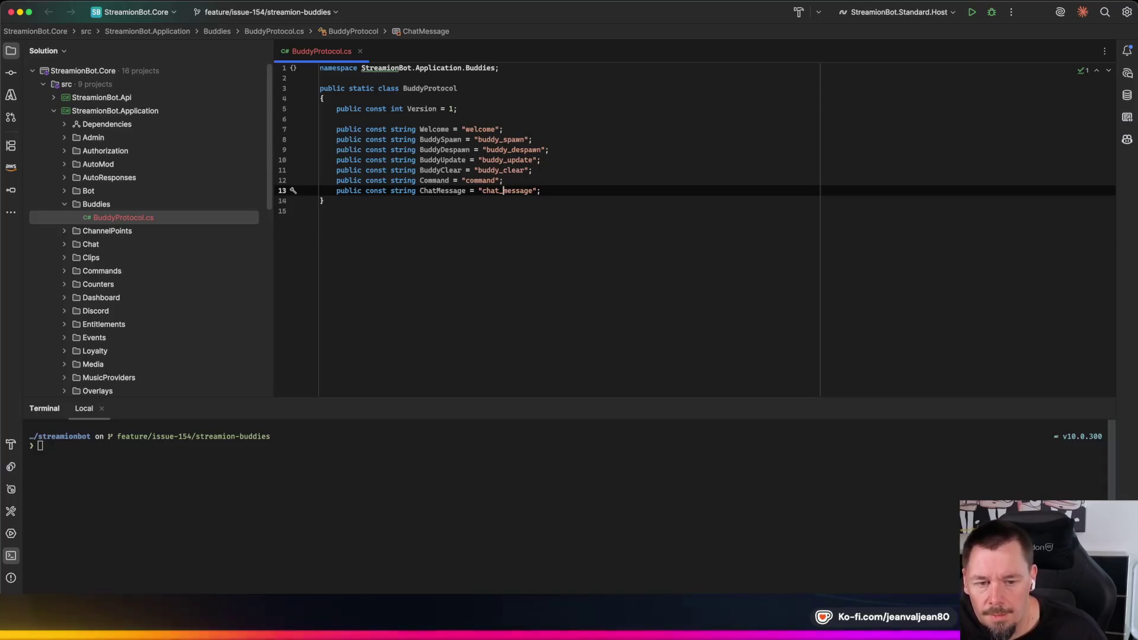
{"action": "left_click", "coordinate": [579, 187]}
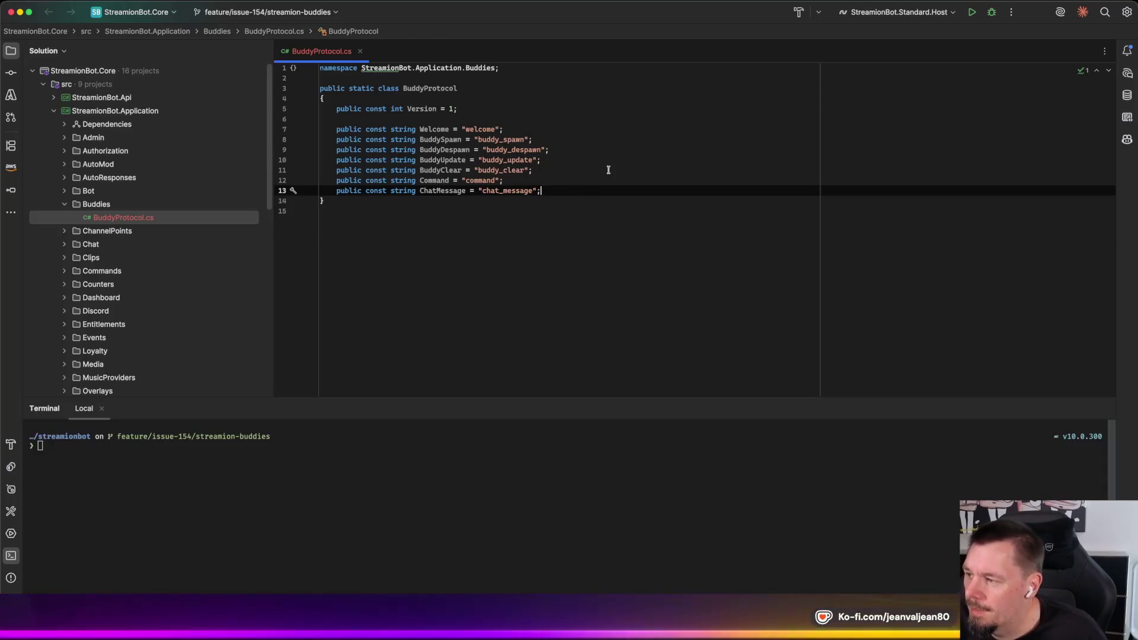
{"action": "key", "text": "Return"}
Close the accidental split pane and type 'public sealed record' on a new line below the constants
{"action": "key", "text": "super+backslash"}
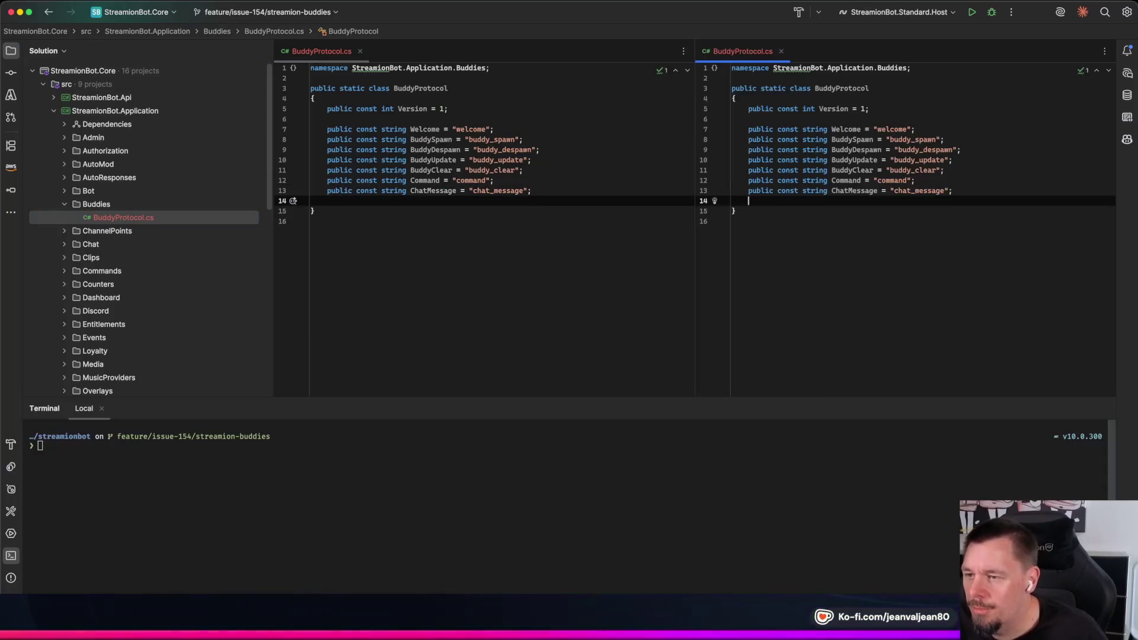
{"action": "left_click", "coordinate": [781, 51]}
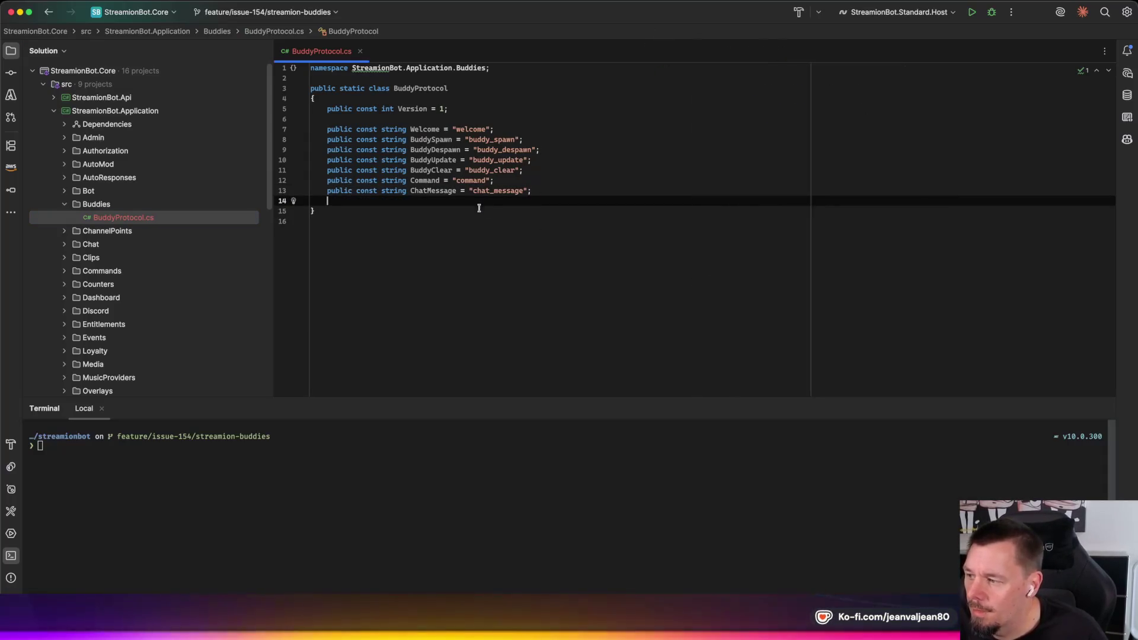
{"action": "key", "text": "Return"}
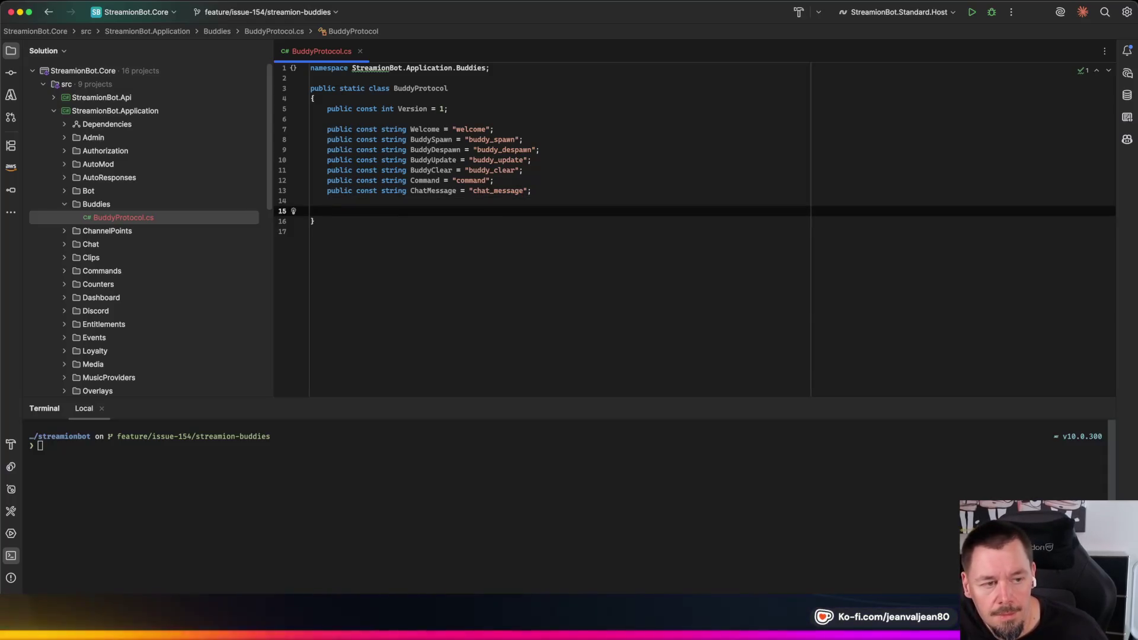
{"action": "key", "text": "super+Tab"}
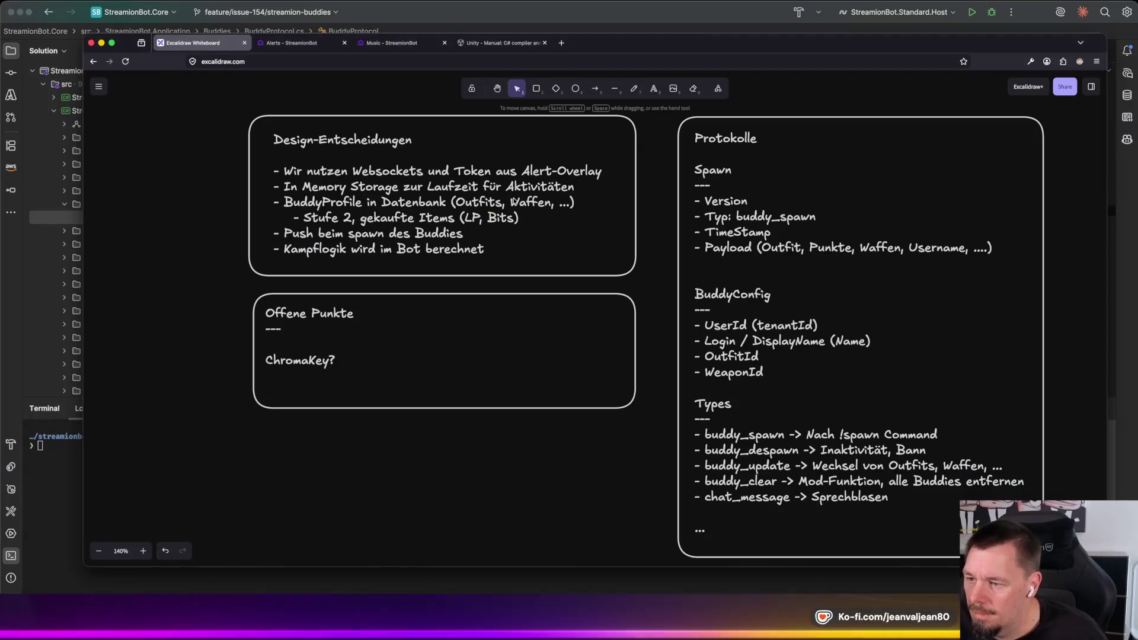
{"action": "key", "text": "super+Tab"}
{"action": "type", "text": "blic s"}
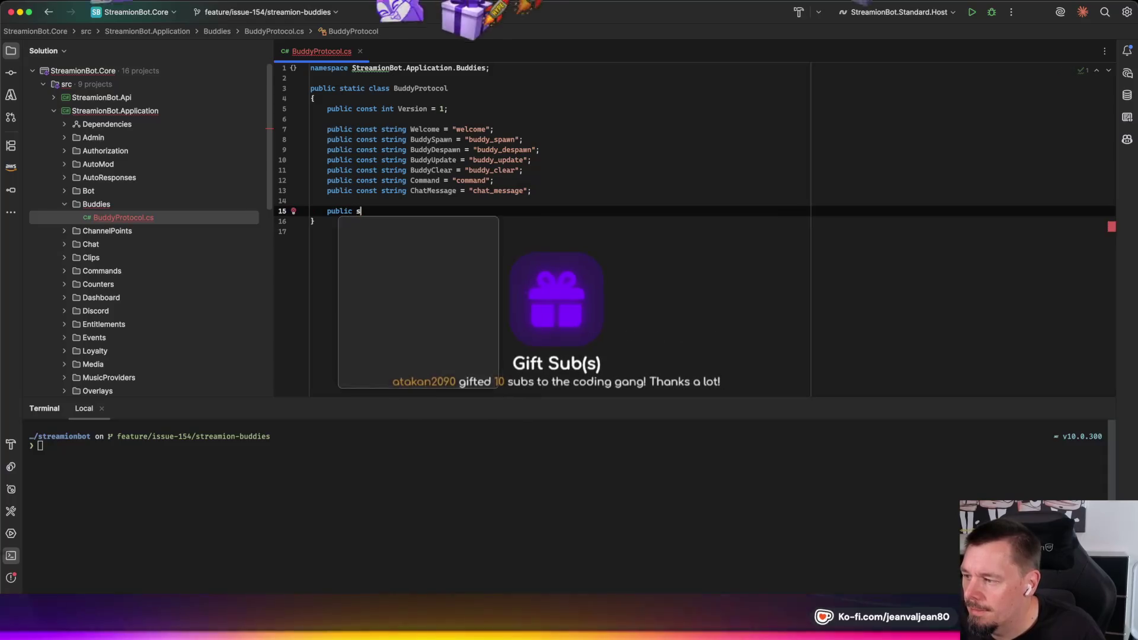
{"action": "type", "text": "ealed rec"}
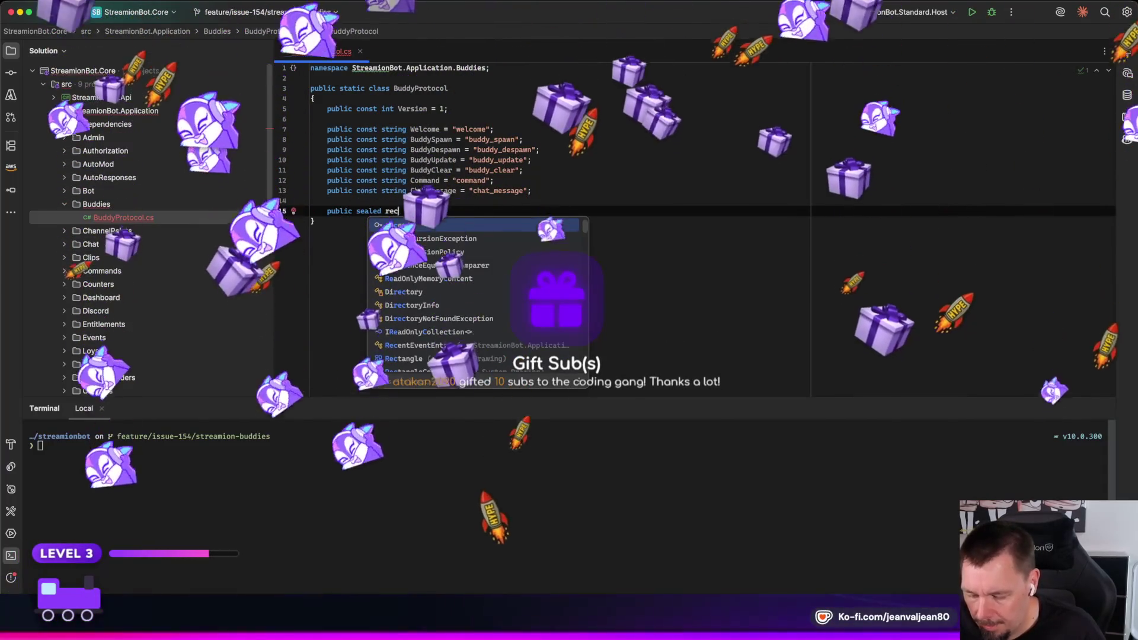
{"action": "type", "text": "ord"}
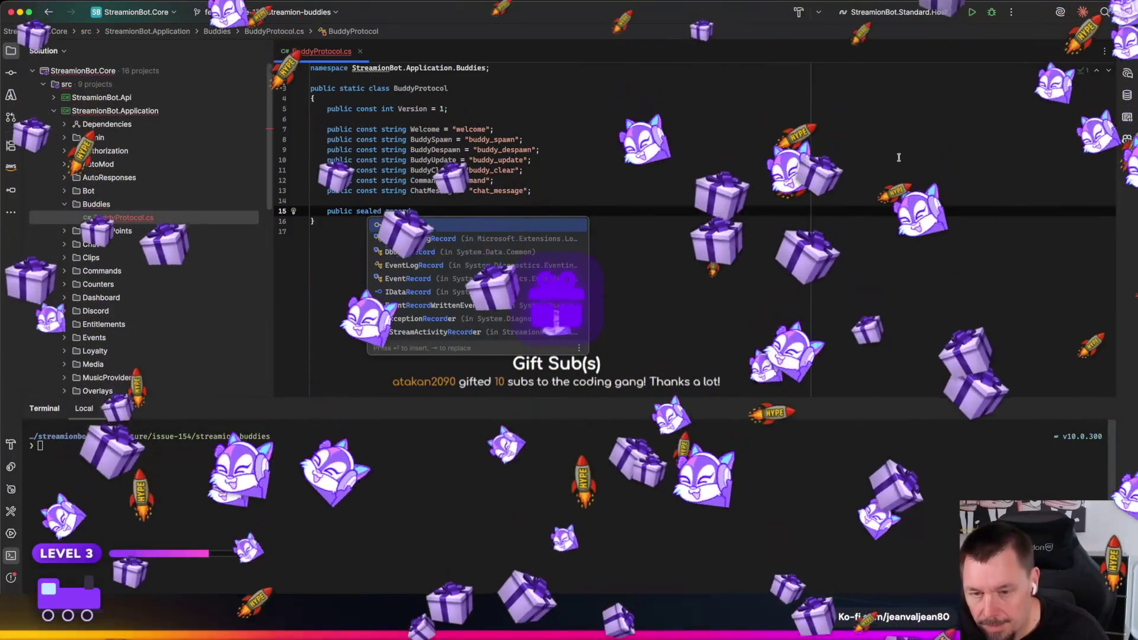
{"action": "key", "text": "Escape"}
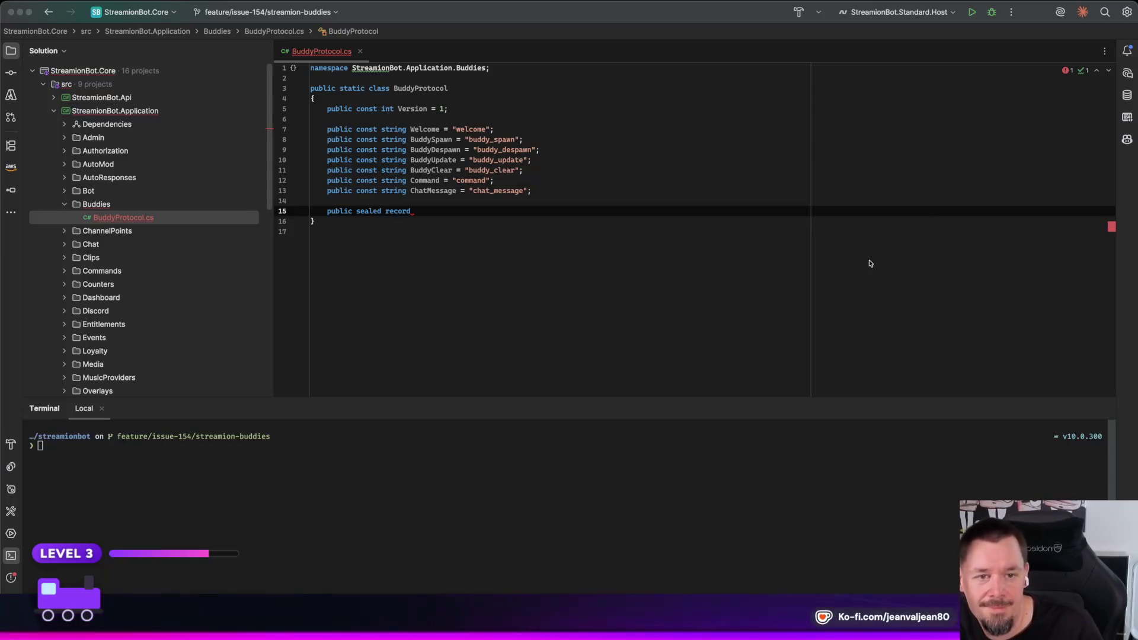
{"action": "left_click", "coordinate": [485, 213]}
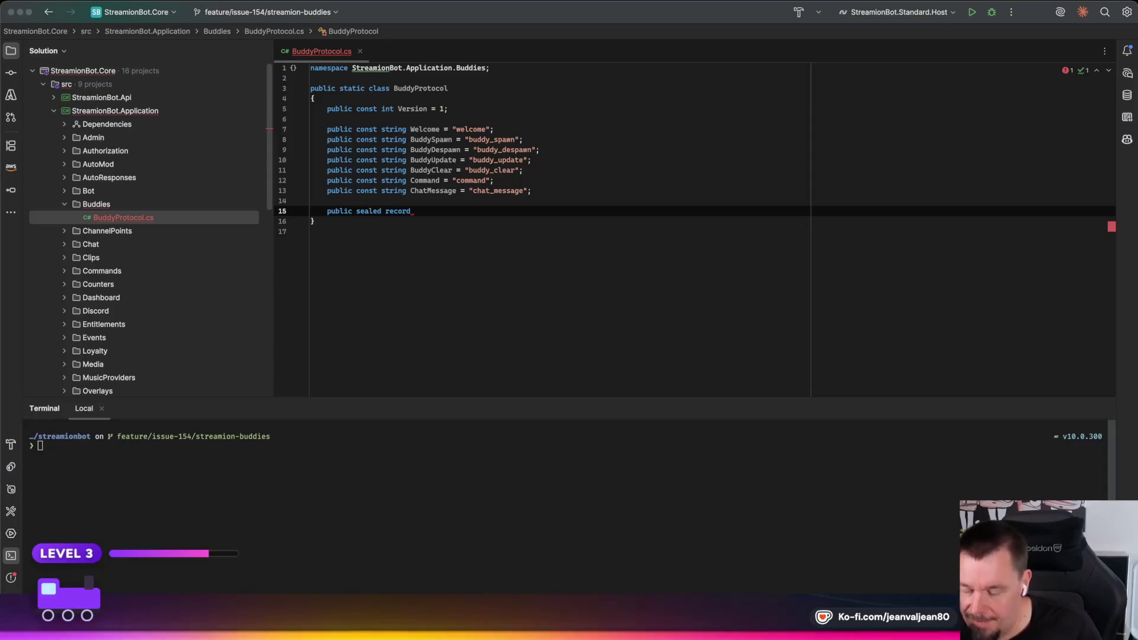
{"action": "left_click", "coordinate": [444, 210]}
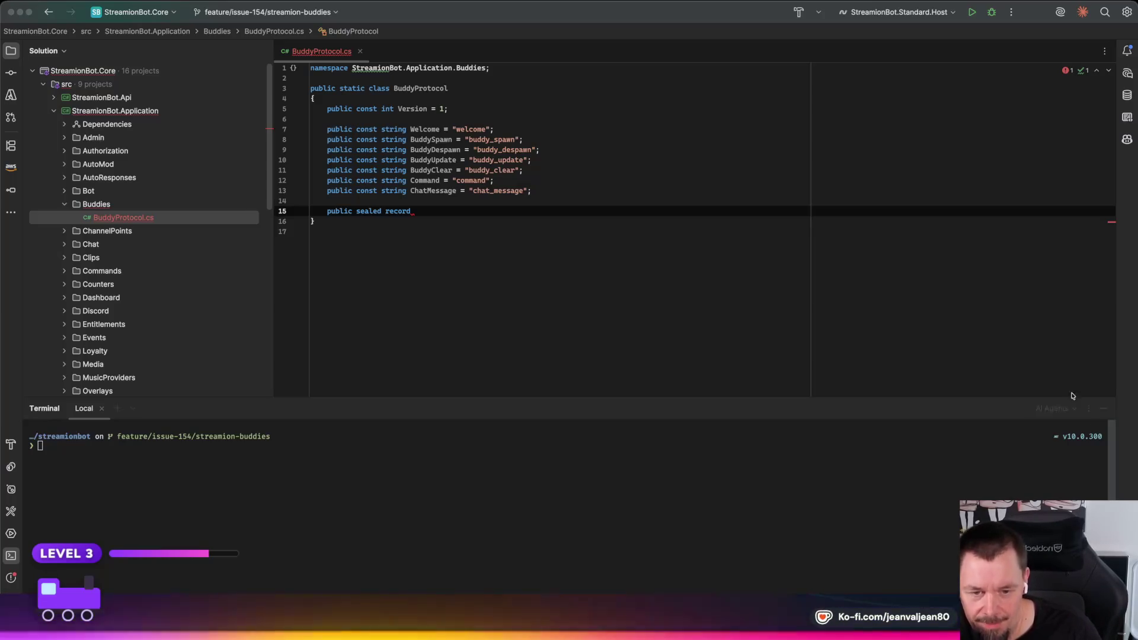
{"action": "left_click", "coordinate": [452, 212]}
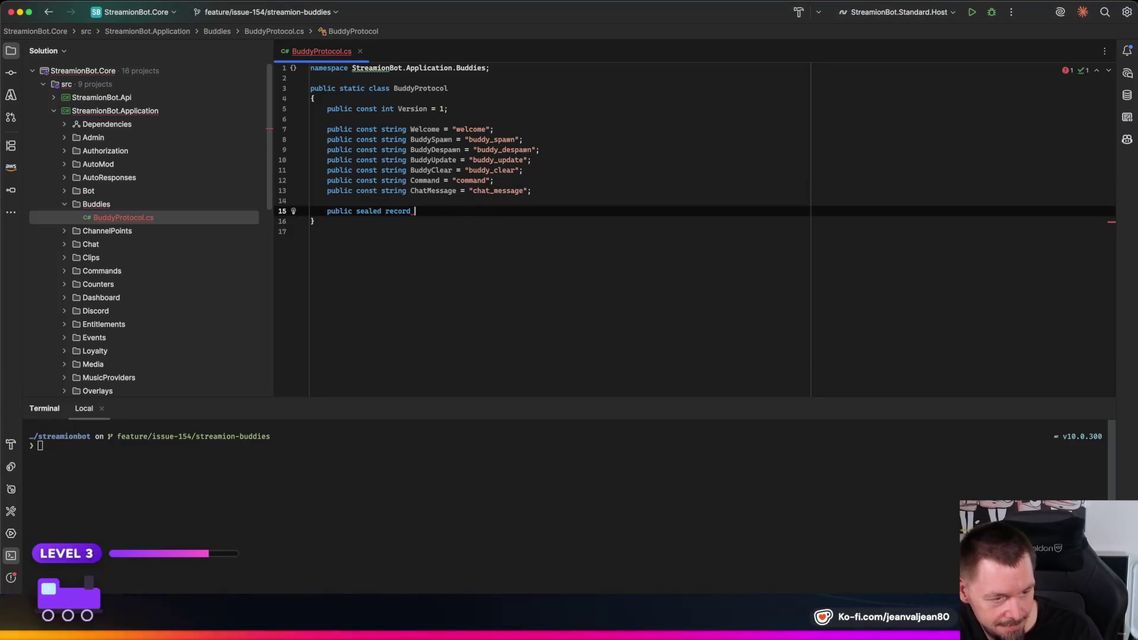
{"action": "key", "text": "super+Tab"}
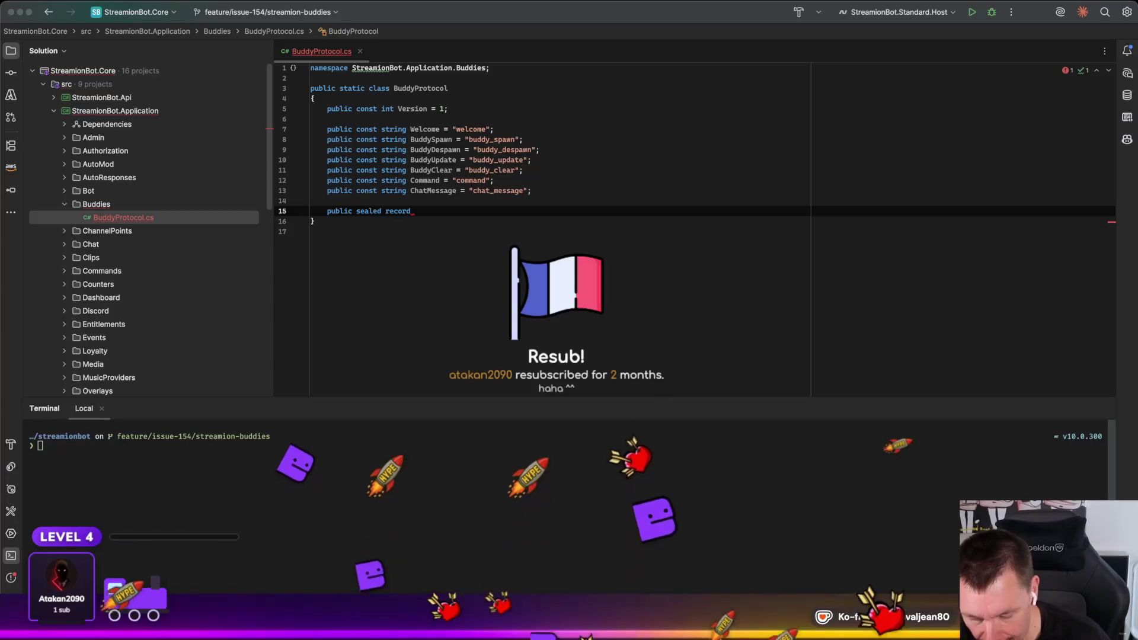
{"action": "type", "text": "record"}
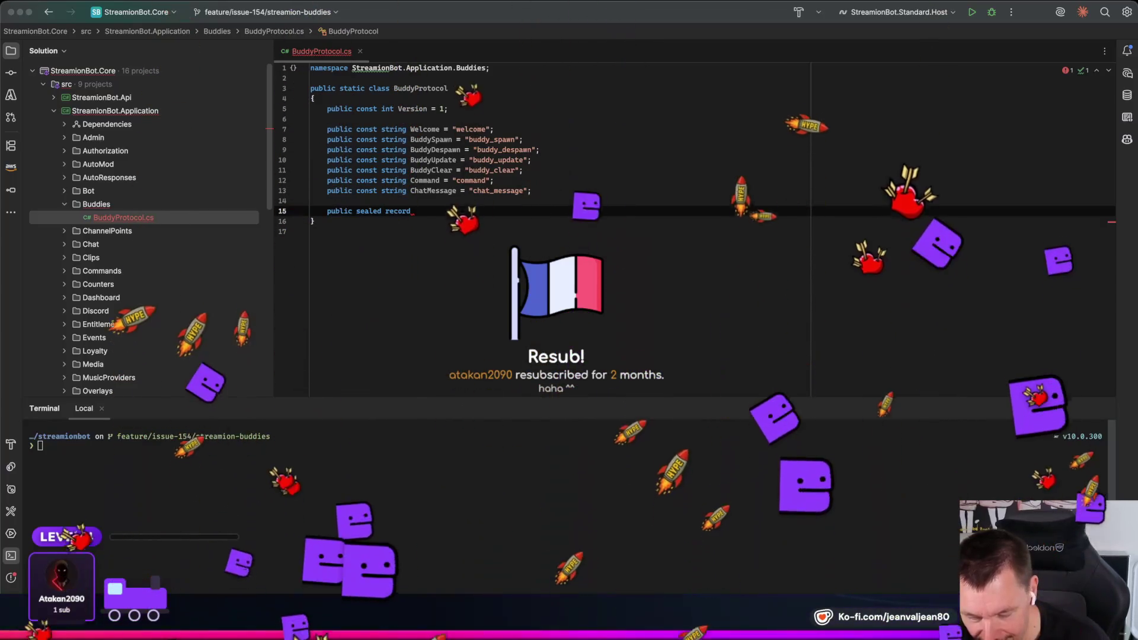
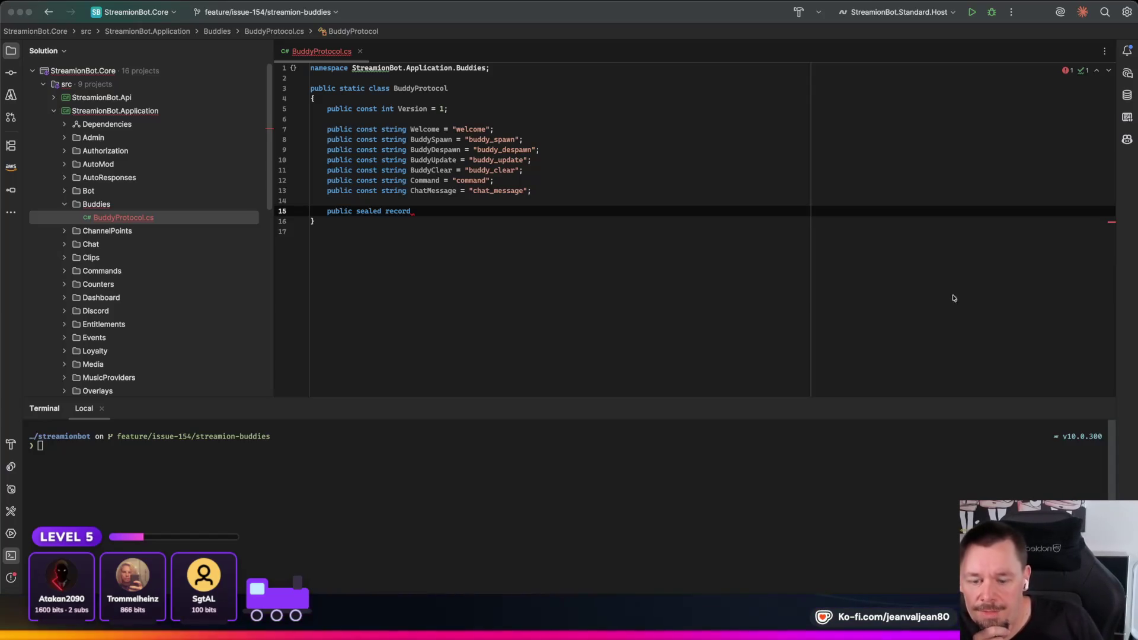
Switch from Rider to the browser and select the StreamionBot alerts settings tab
{"action": "key", "text": "super+Tab"}
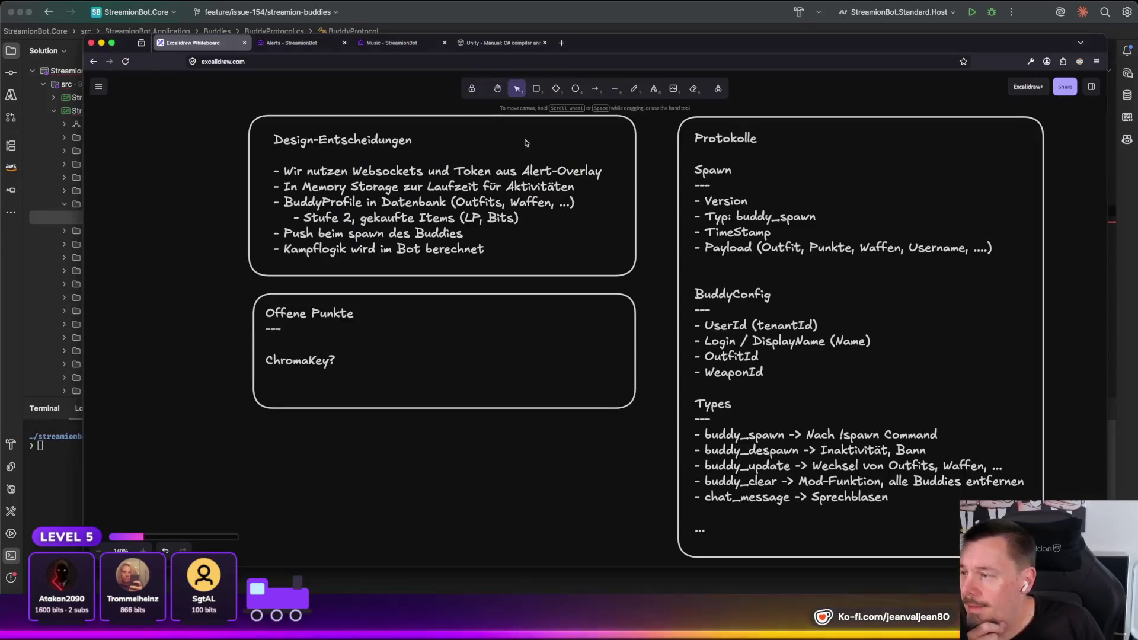
{"action": "left_click", "coordinate": [310, 44]}
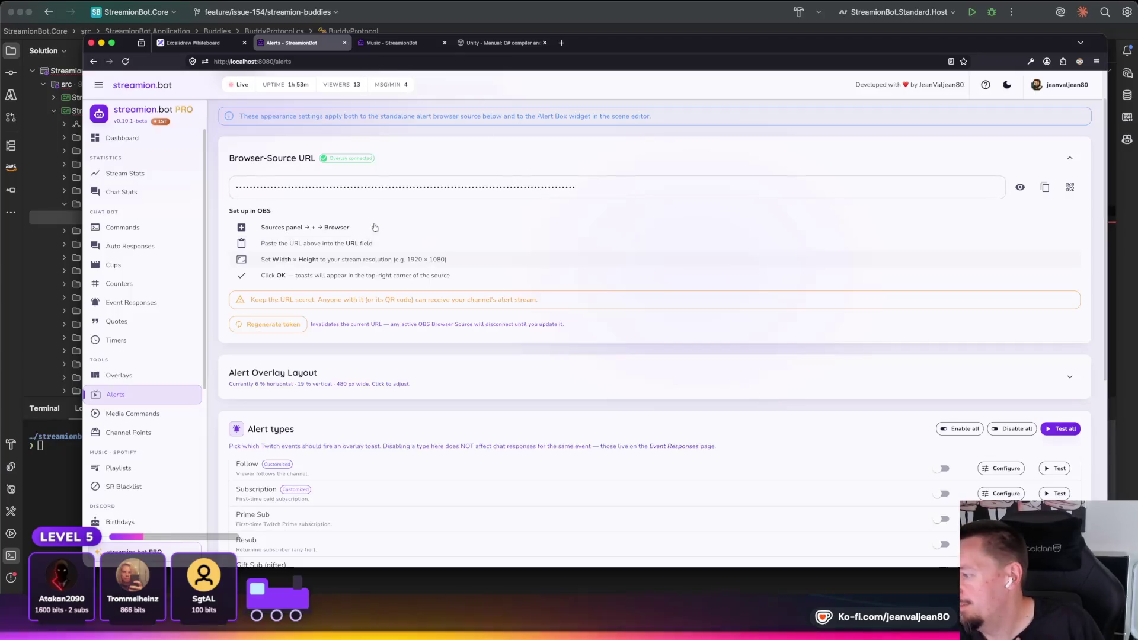
Scroll down the Alerts page to the alert types, then return to the Excalidraw tab
{"action": "scroll", "coordinate": [317, 358], "scroll_direction": "down", "scroll_amount": 5}
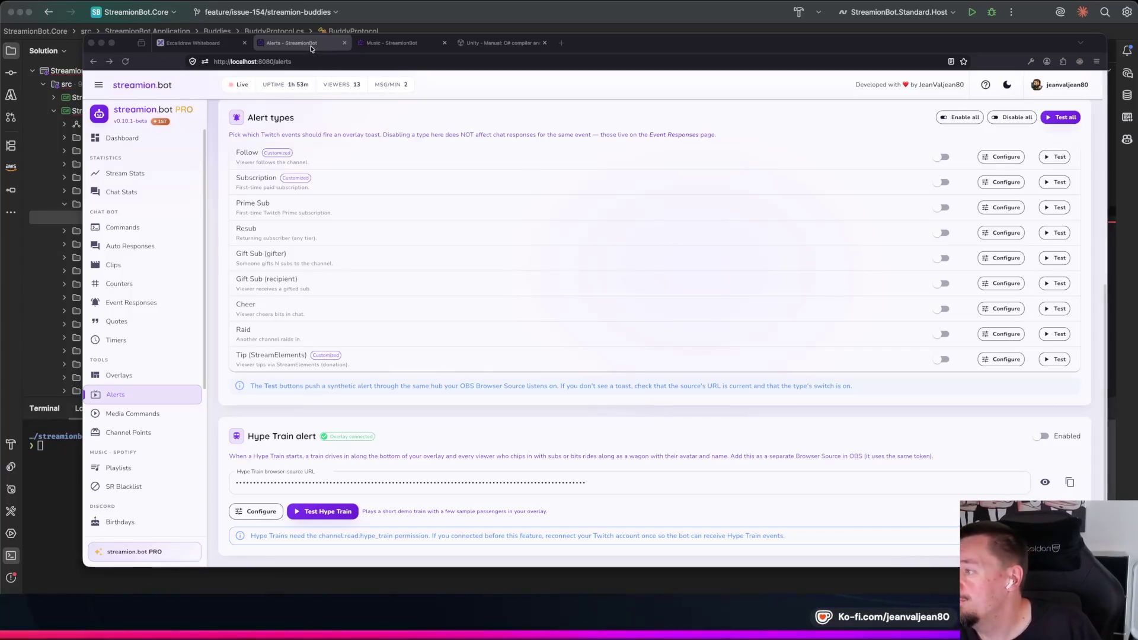
{"action": "left_click", "coordinate": [205, 43]}
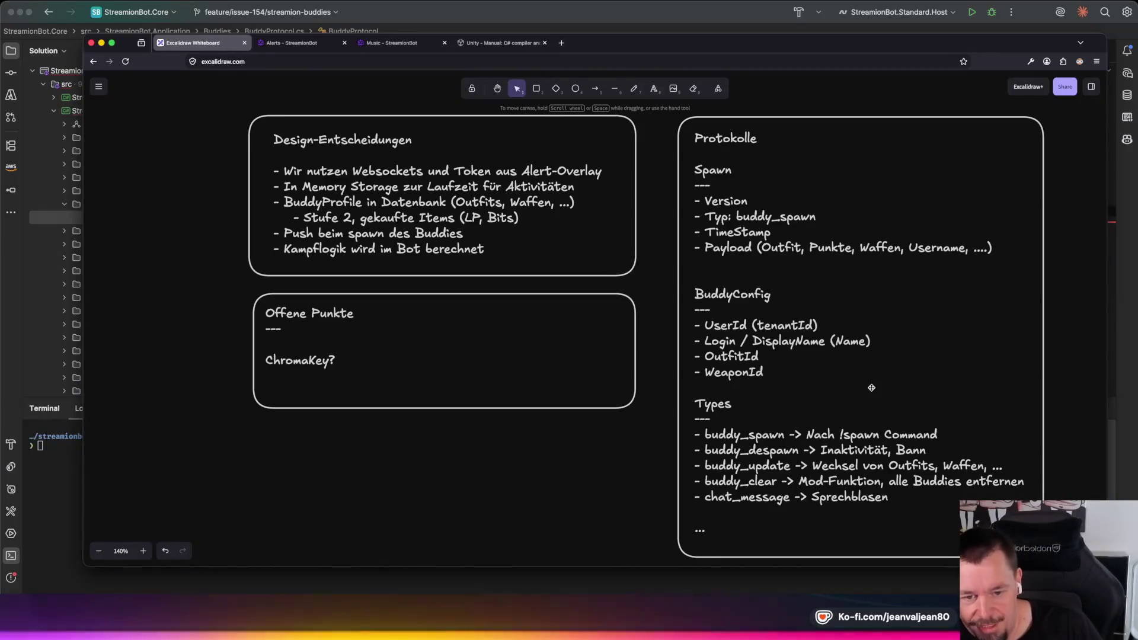
Review the Protokolle plan of buddy message types, then switch back to Rider
{"action": "scroll", "coordinate": [899, 335], "scroll_direction": "down", "scroll_amount": 1}
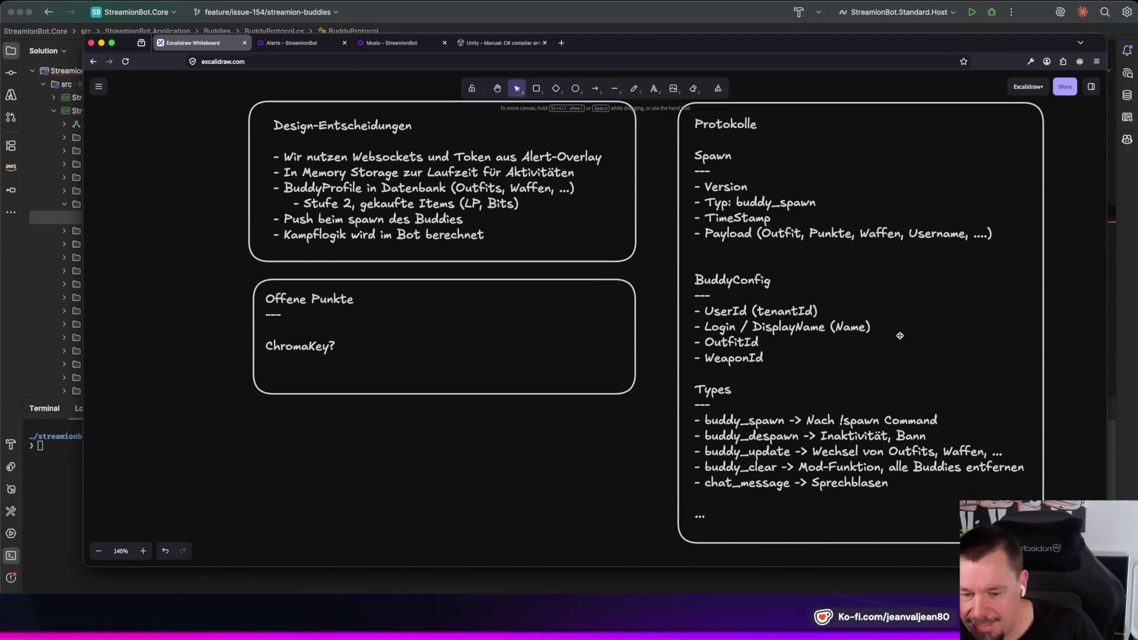
{"action": "scroll", "coordinate": [899, 336], "scroll_direction": "up", "scroll_amount": 1}
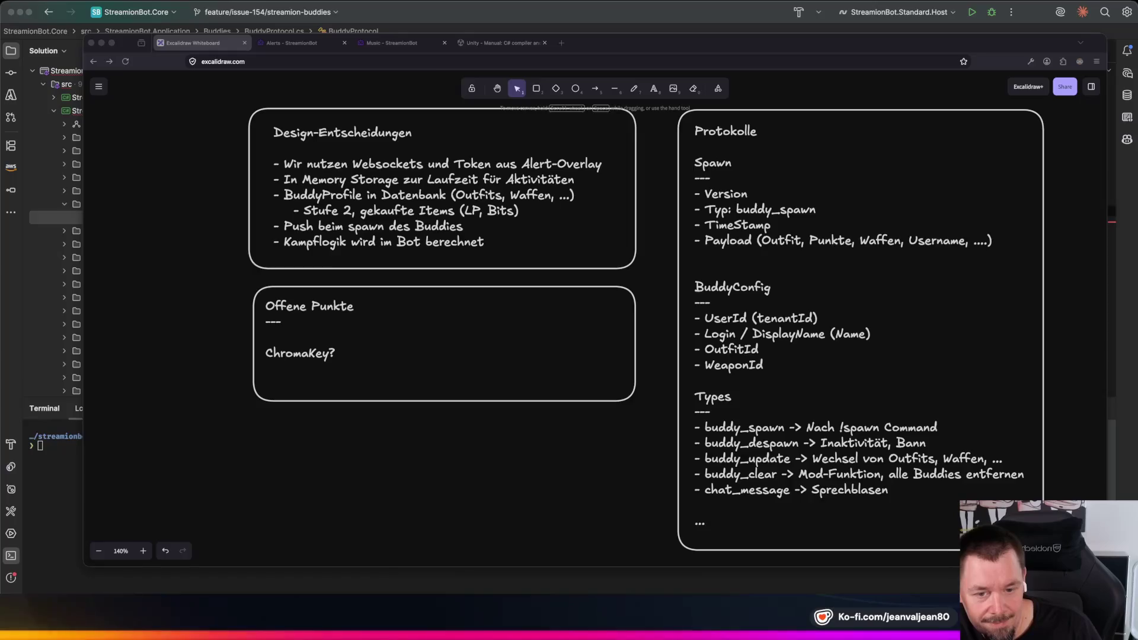
{"action": "key", "text": "super+Tab"}
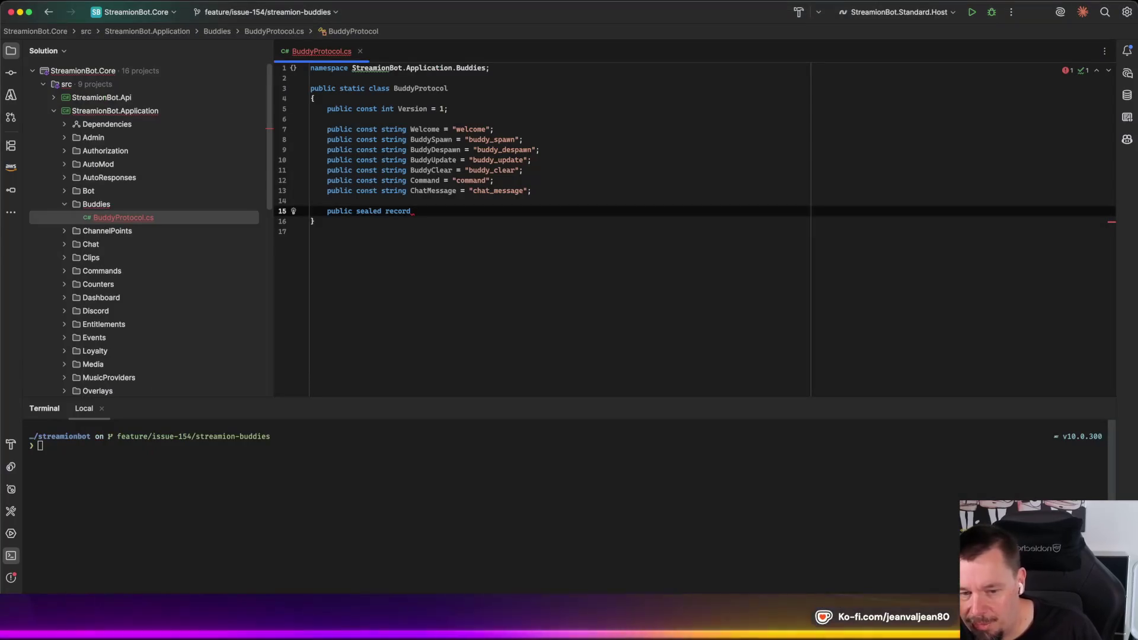